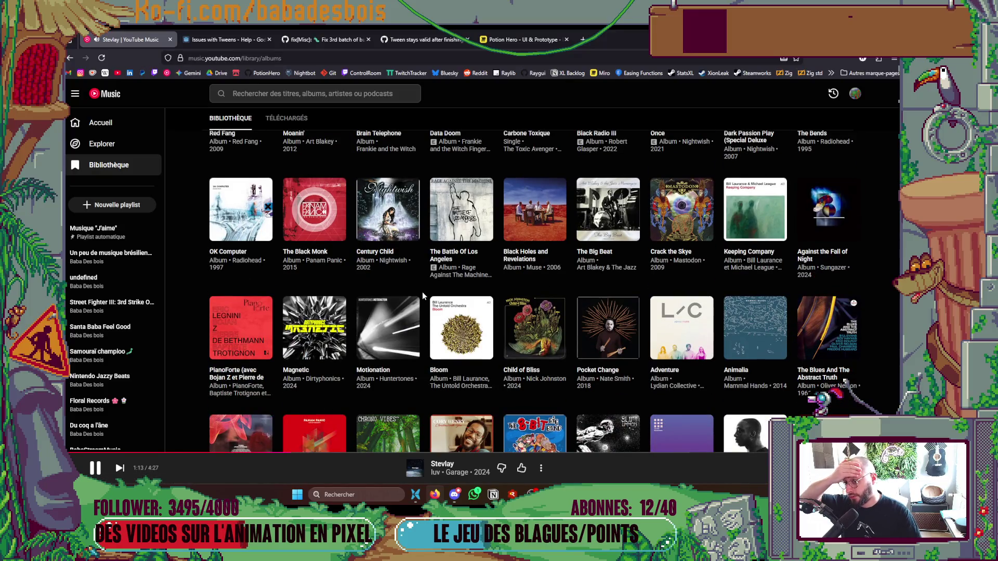
- Play Rage Against The Machine's 1992 self-titled album from Bombtrack, then minimize the music window
left_click(470, 274)
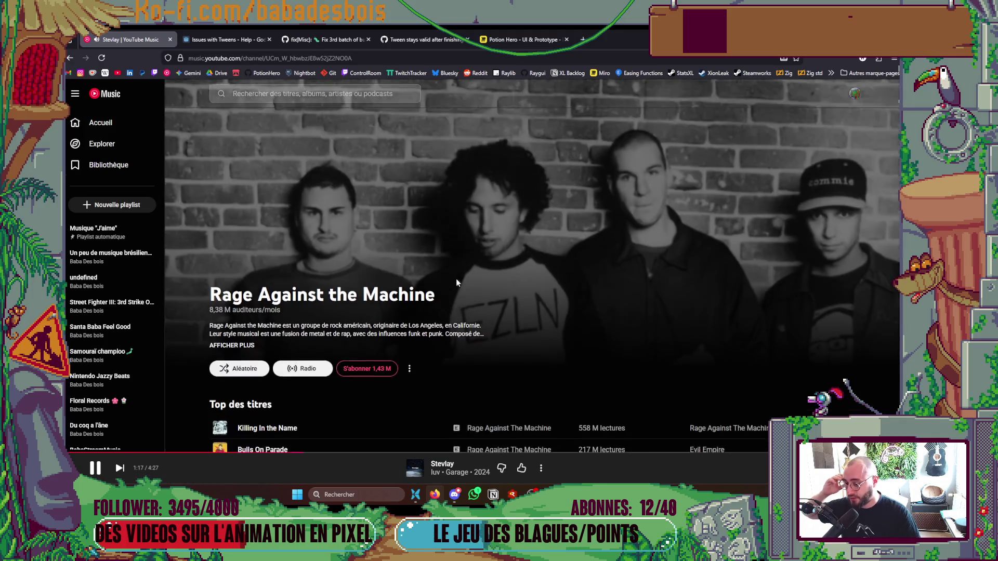
scroll(457, 278, "down", 5)
scroll(751, 296, "down", 3)
scroll(750, 296, "down", 2)
scroll(744, 298, "up", 5)
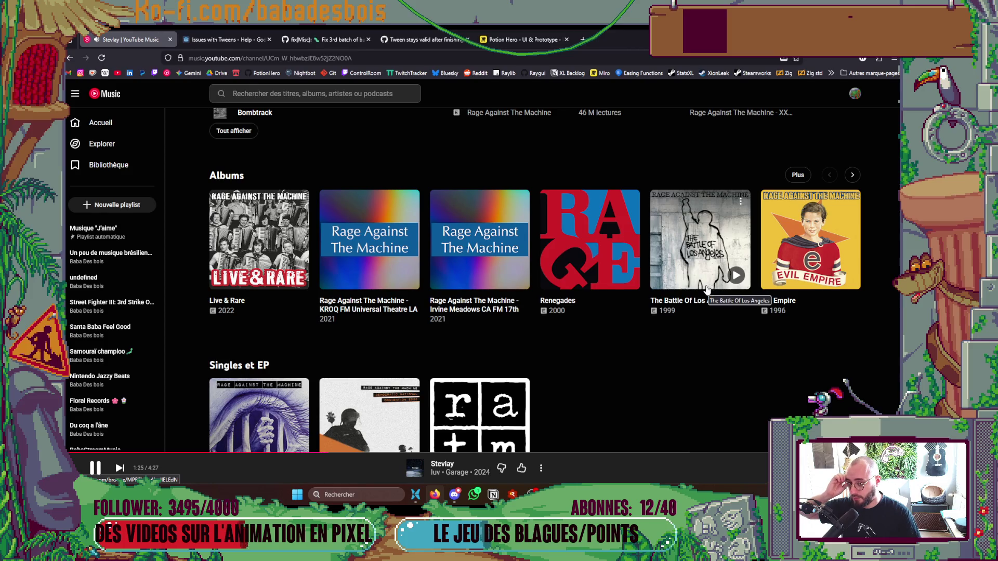
left_click(795, 175)
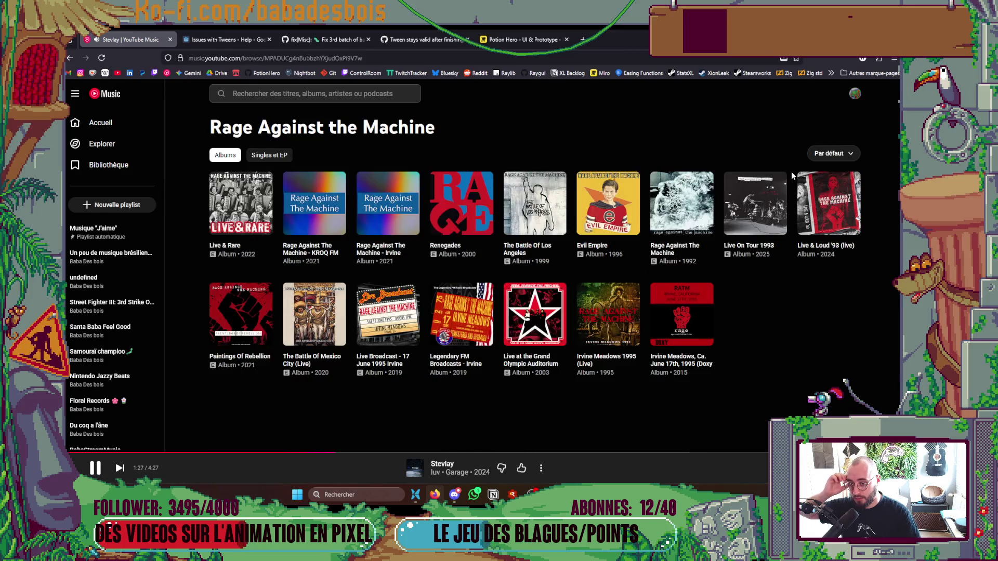
mouse_move(680, 203)
left_click(670, 204)
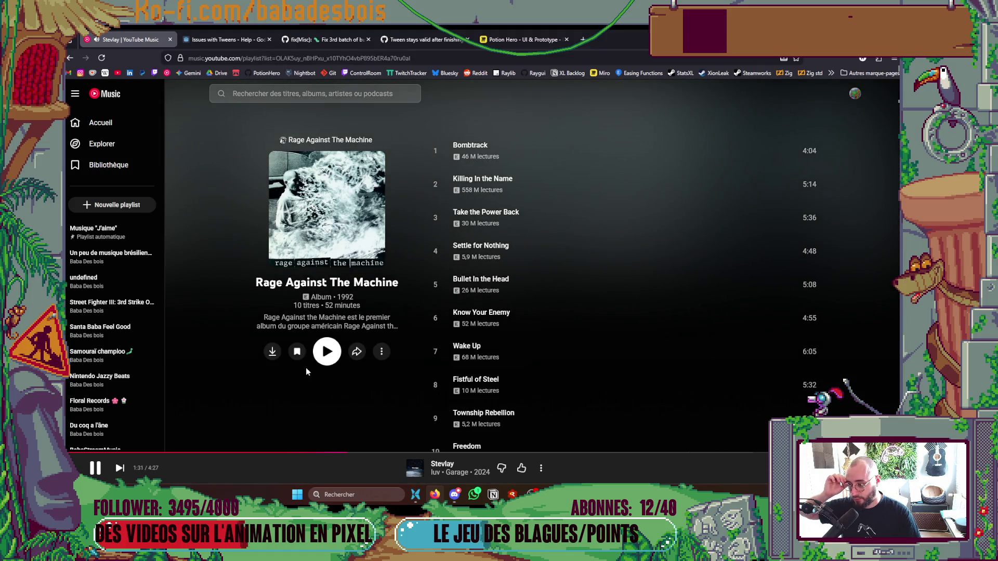
left_click(326, 352)
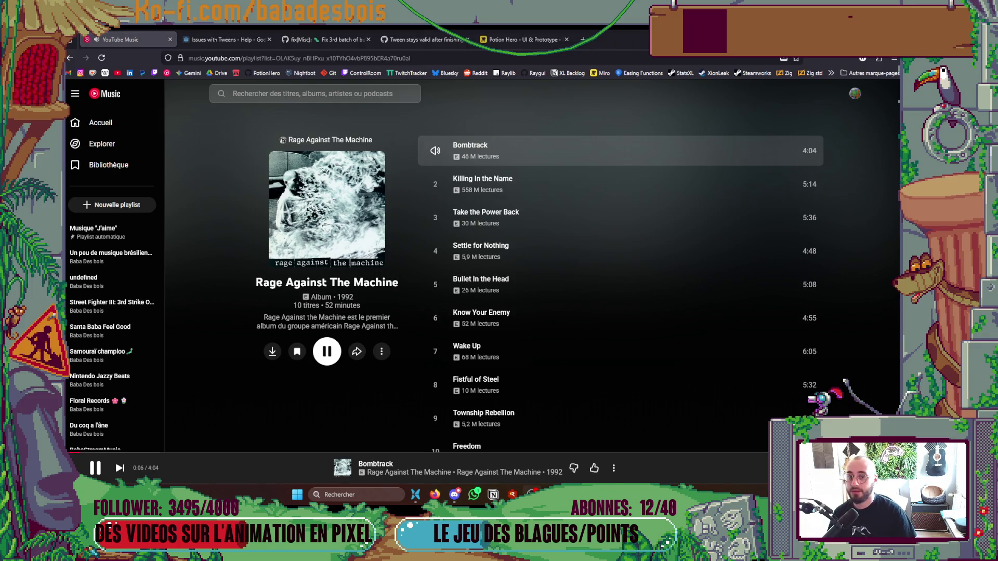
left_click(481, 485)
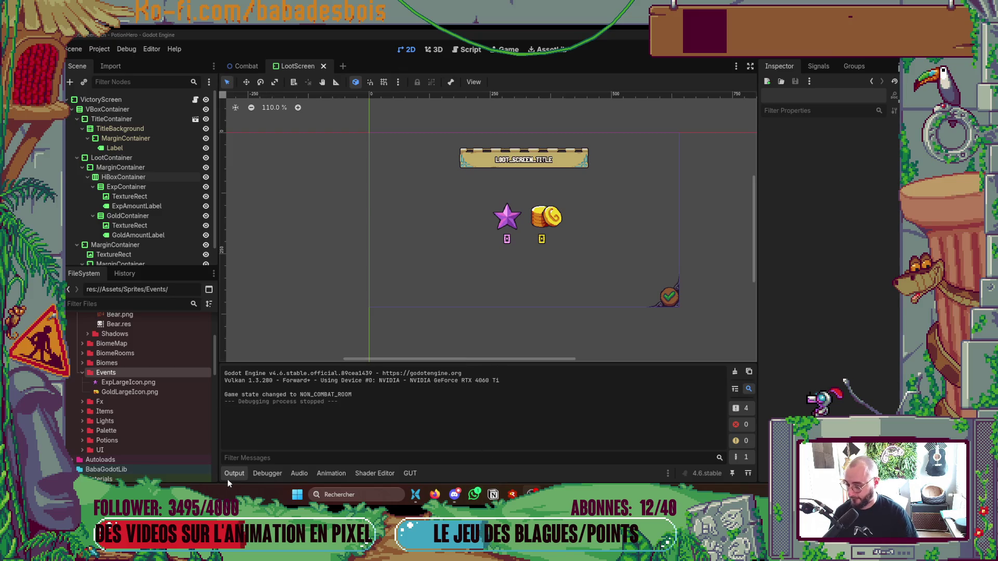
- Collapse the Output log, close the EventsIcons Explorer window, and return to the LootScreen scene
left_click(232, 473)
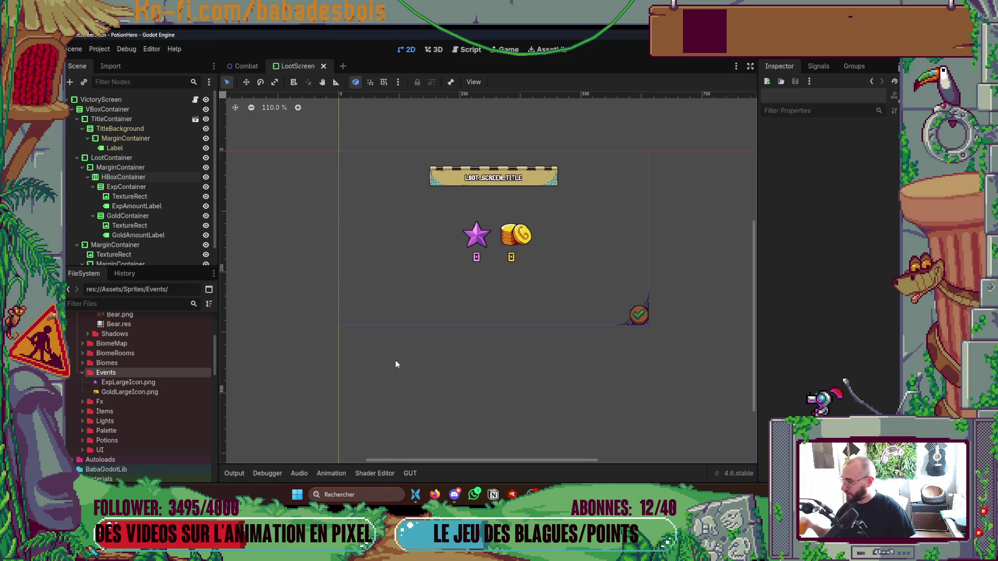
scroll(381, 371, "up", 3)
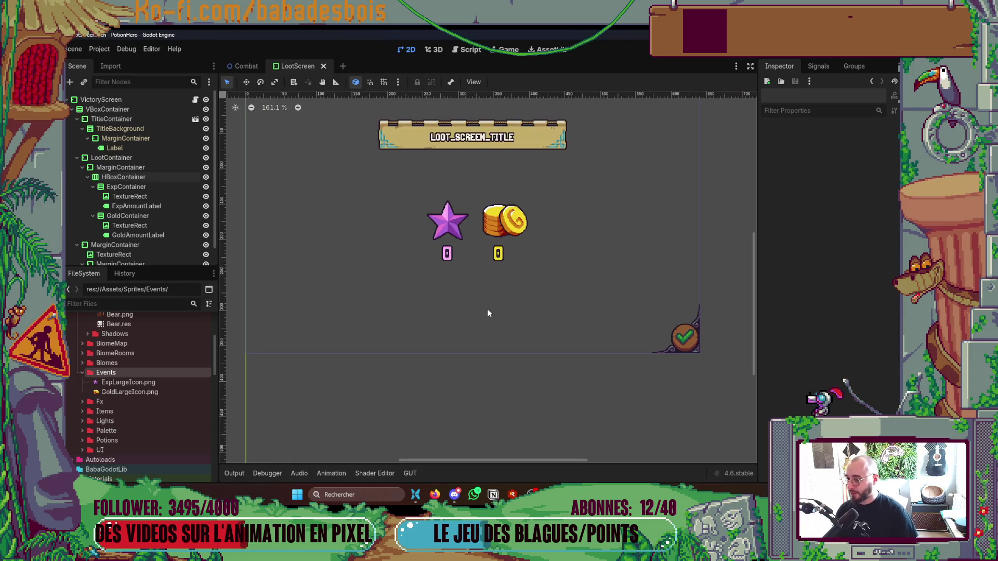
key("alt+Tab")
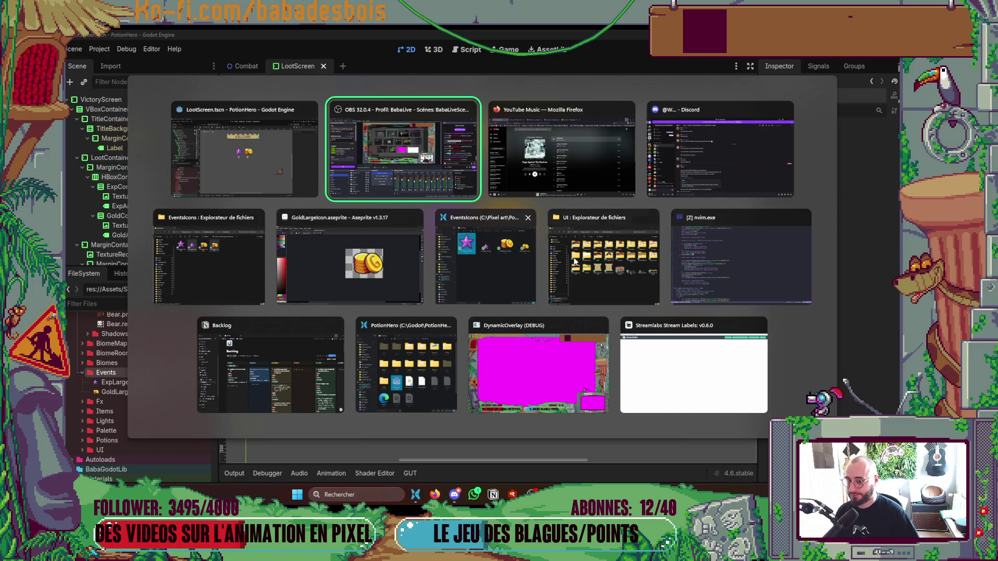
left_click(515, 258)
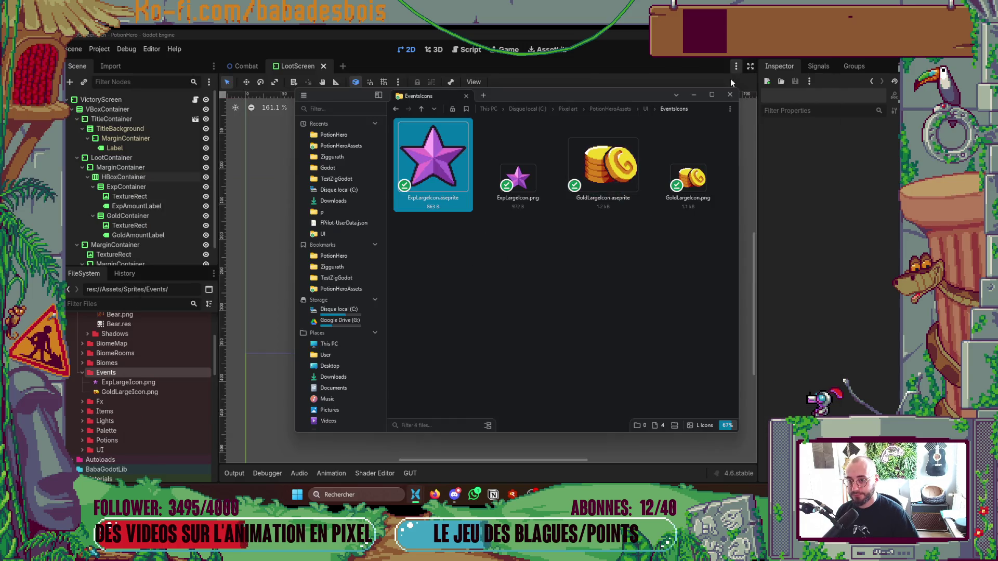
left_click(729, 96)
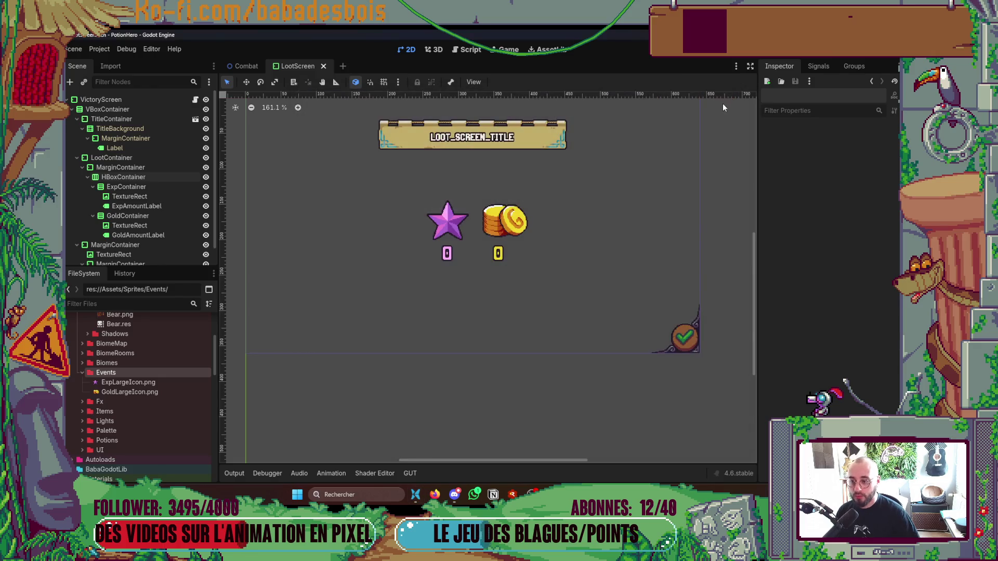
key("alt+Tab")
key("alt+Tab")
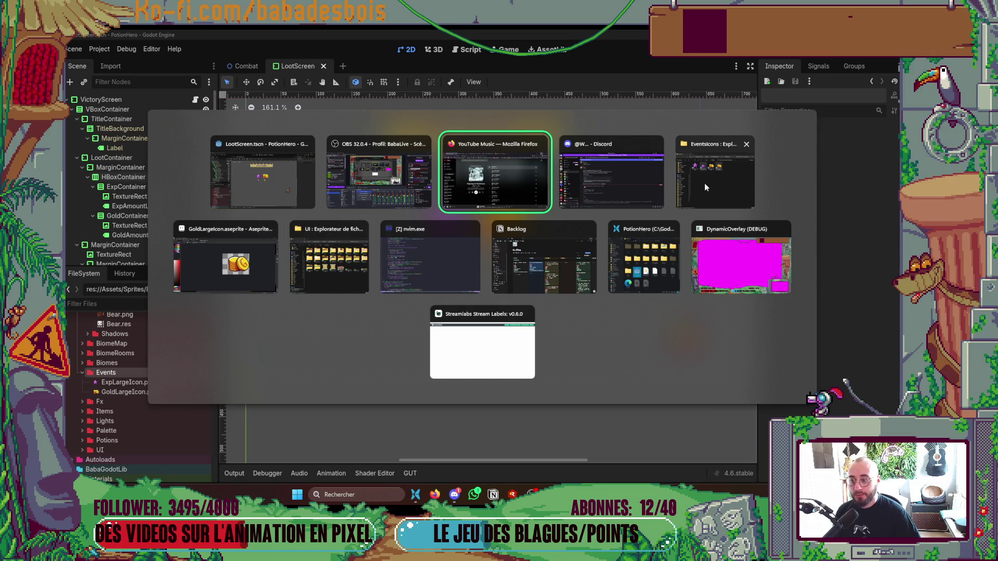
left_click(252, 185)
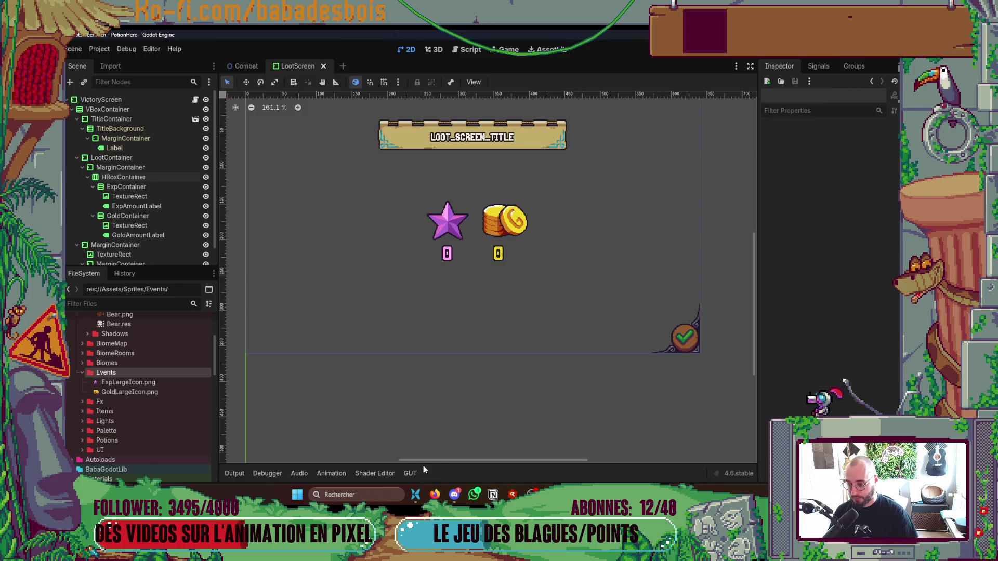
left_click(452, 496)
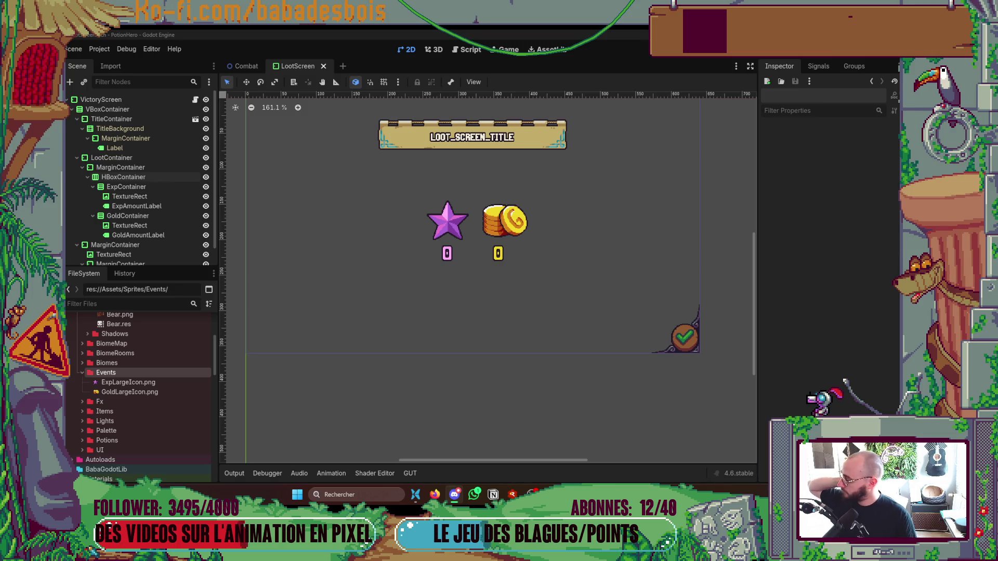
- Bring the Firefox window with YouTube Music back to the front
key("alt+Tab")
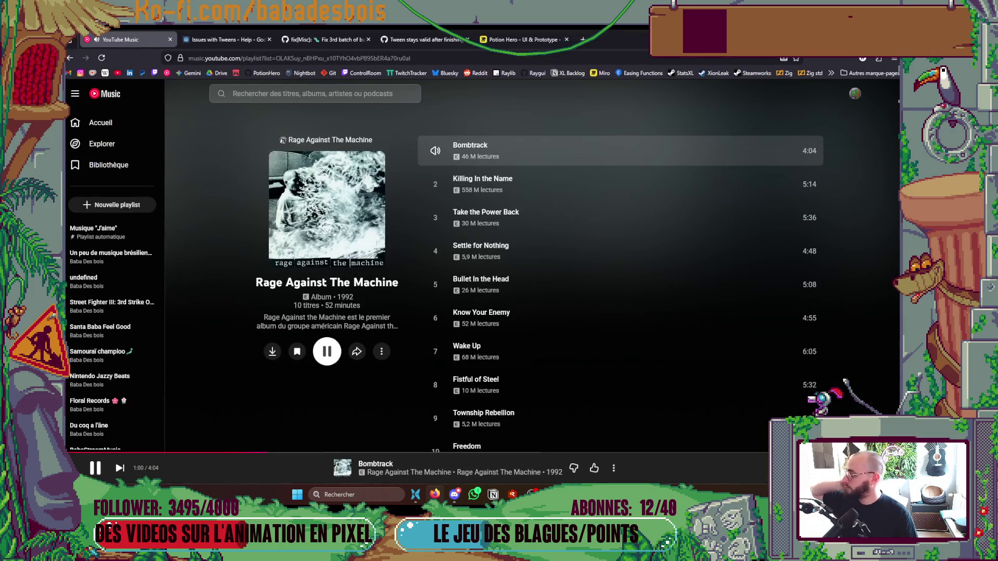
- Review the Potion Hero victory-screen mockup on the Miro board, then return to Godot
left_click(512, 38)
scroll(581, 264, "down", 2)
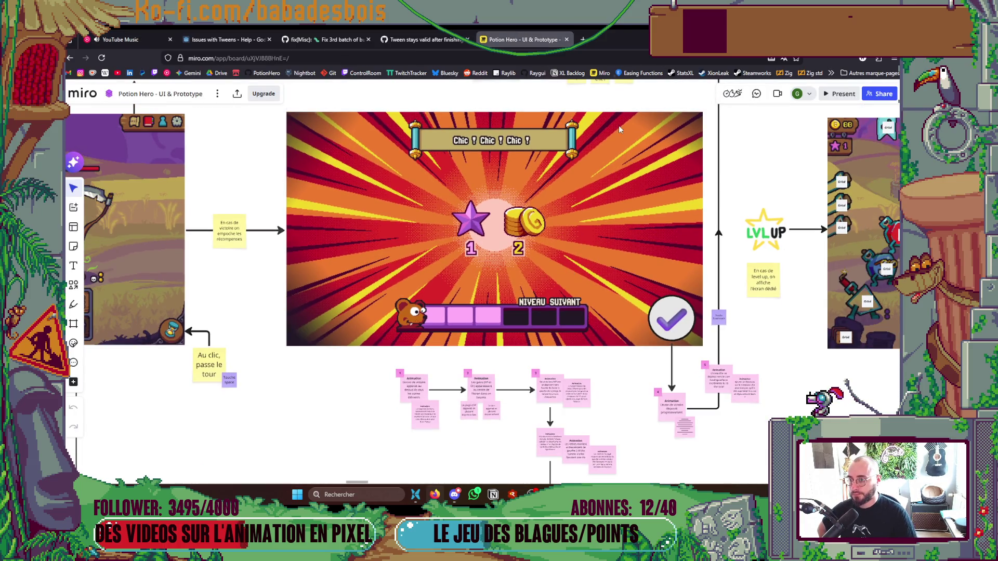
left_click(580, 39)
key("alt+Tab")
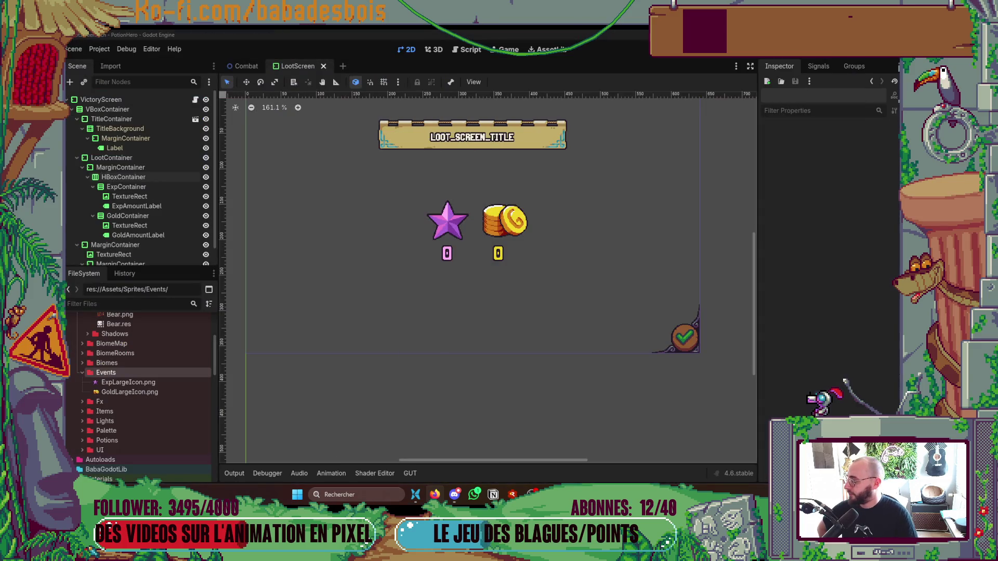
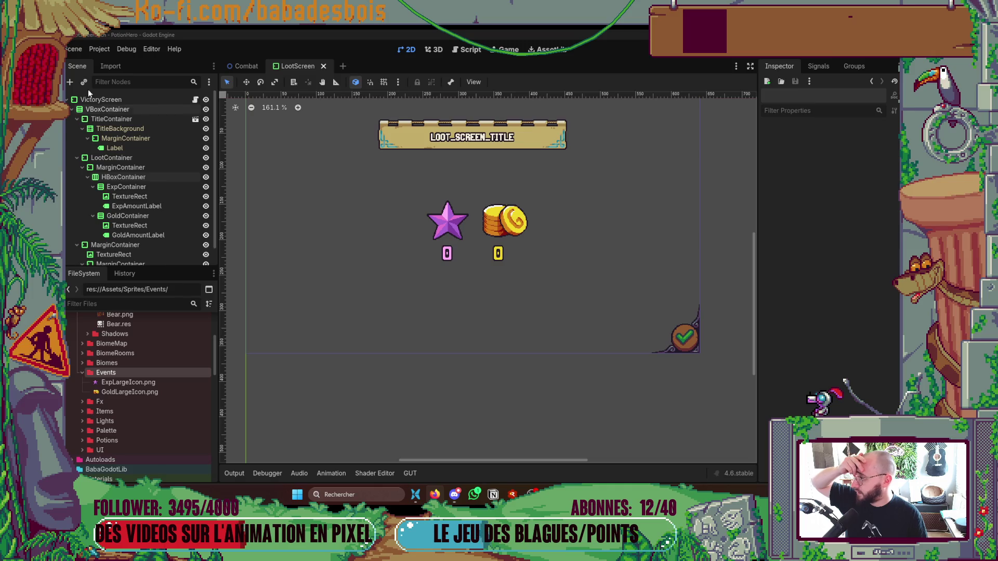
- Filter Downloads for 'vict' and select the victoire.aseprite sprite file
key("super+e")
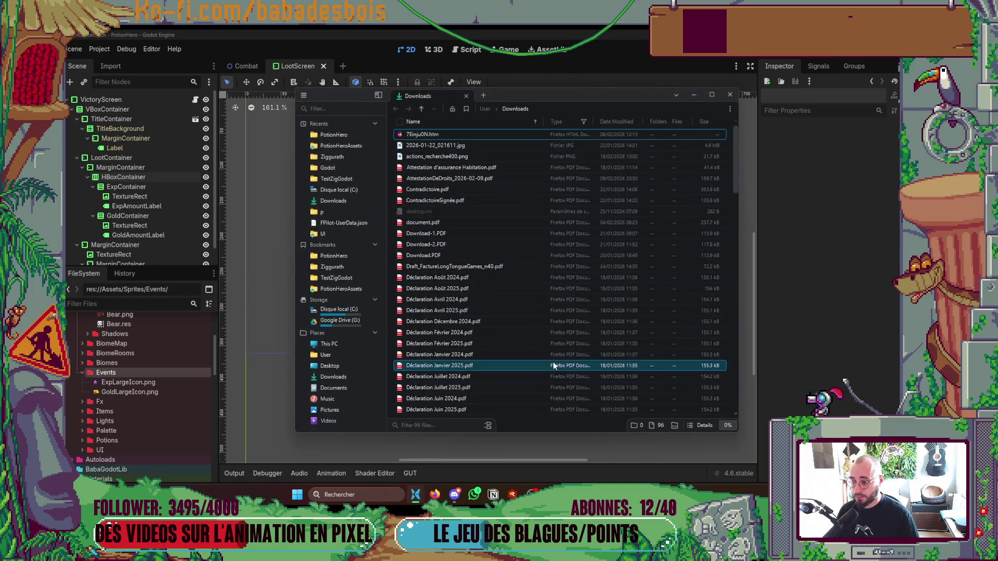
left_click(451, 423)
type("vict")
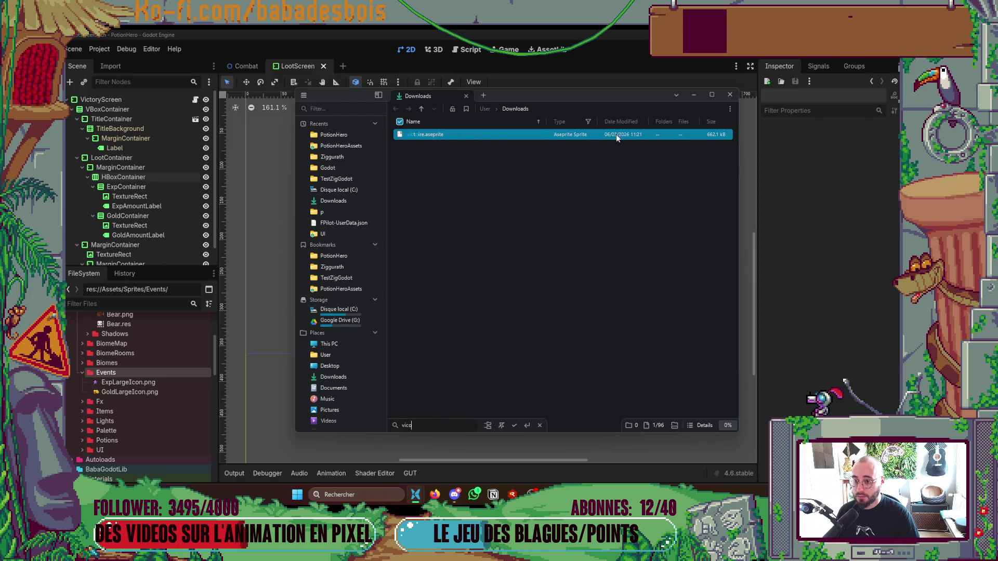
left_click(507, 191)
left_click(474, 138)
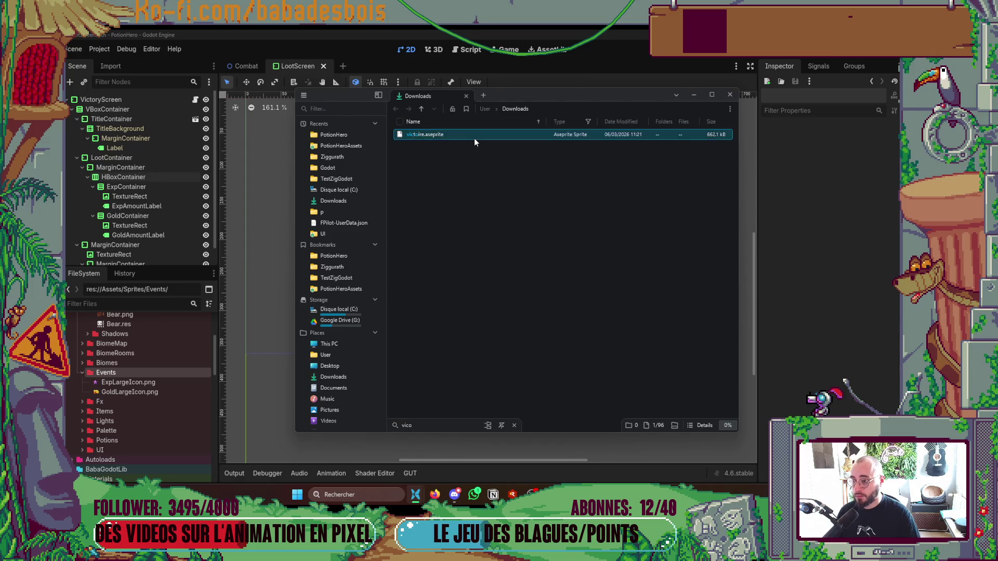
- Go to PotionHeroAssets, enter its UI folder and bring up the folder's context actions
left_click(347, 294)
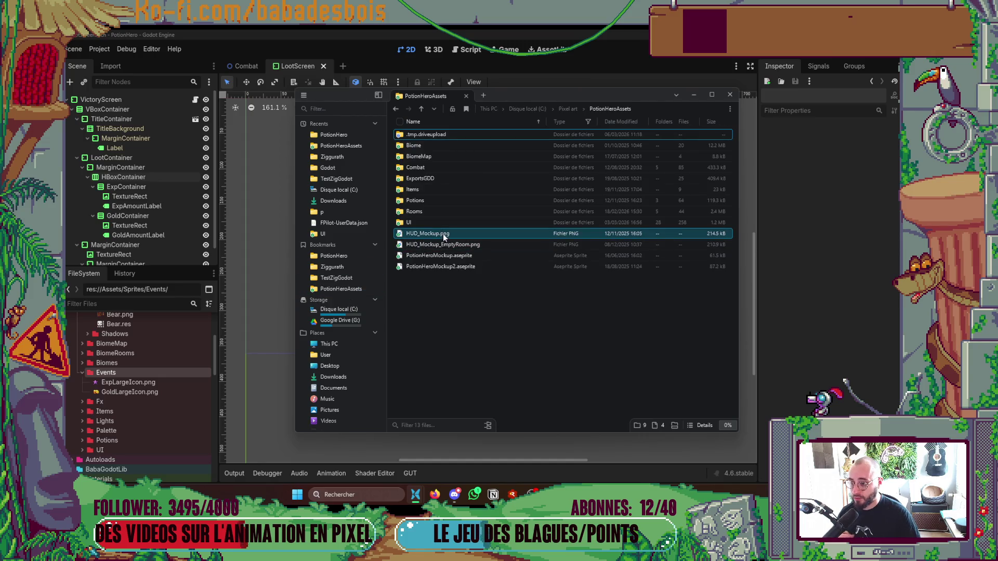
left_click(416, 224)
double_click(416, 227)
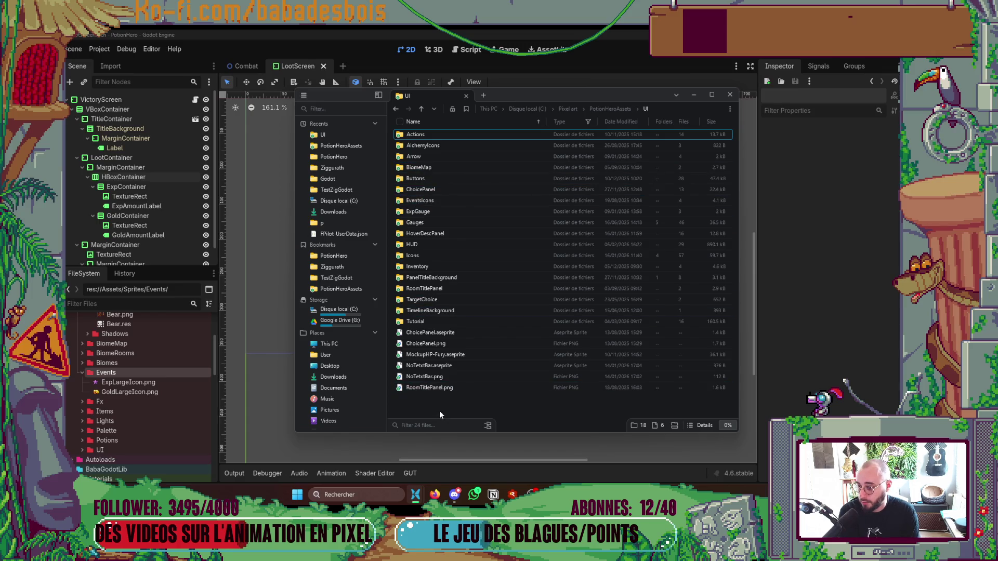
right_click(442, 398)
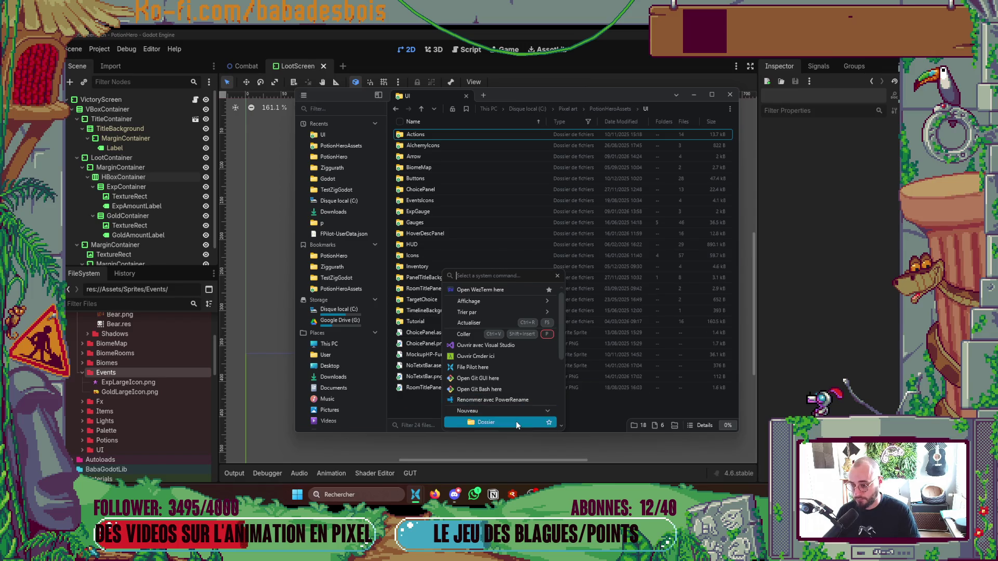
- Create a VictoryMenu folder in UI, paste victoire.aseprite into it and open the sprite
left_click(511, 423)
type("VictoryMenu")
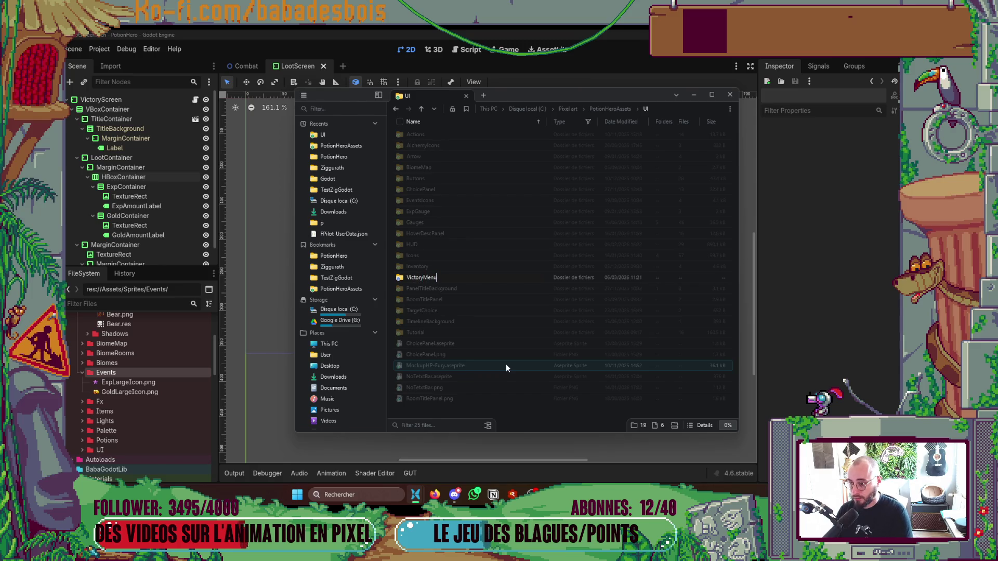
key("Return")
double_click(438, 335)
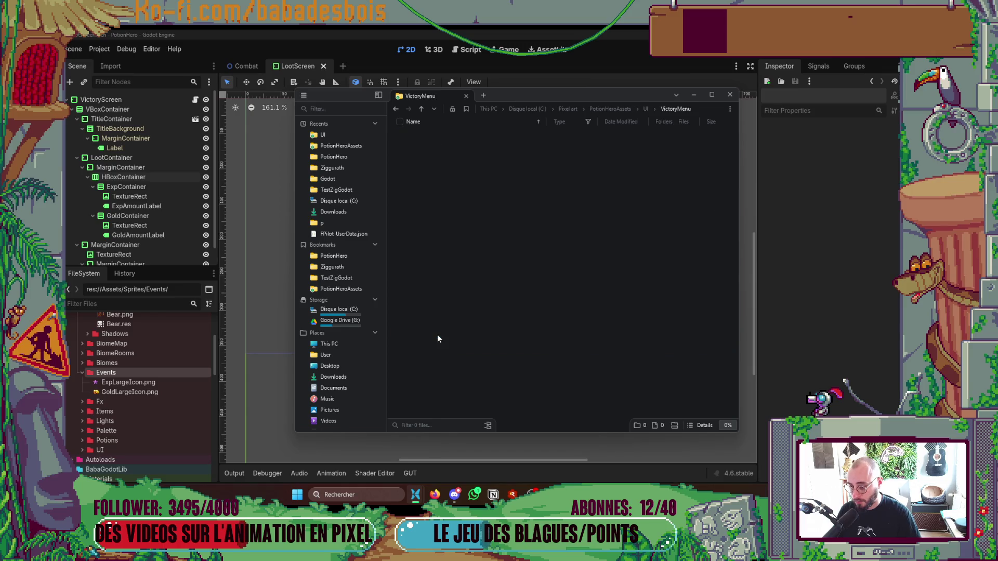
key("ctrl+v")
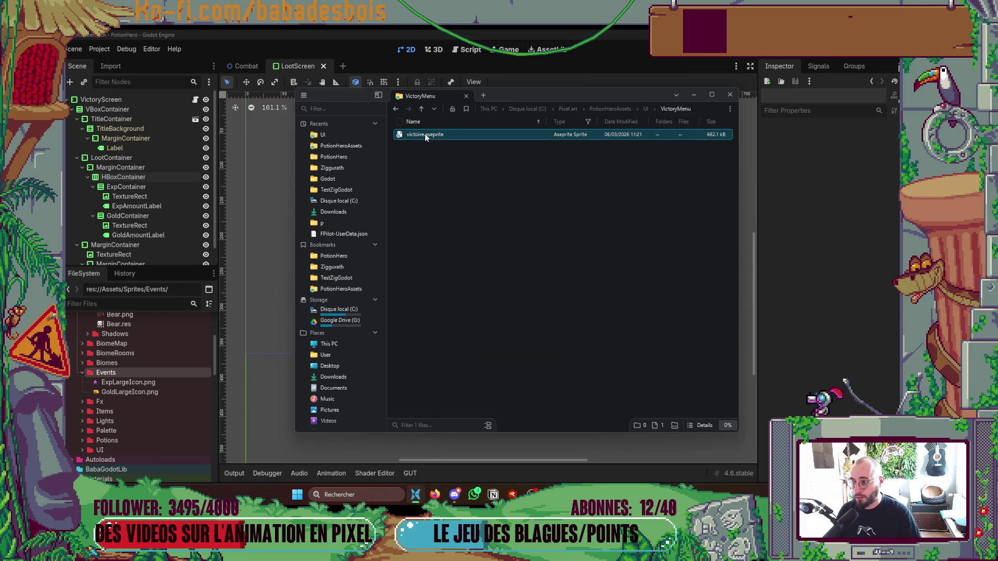
double_click(425, 134)
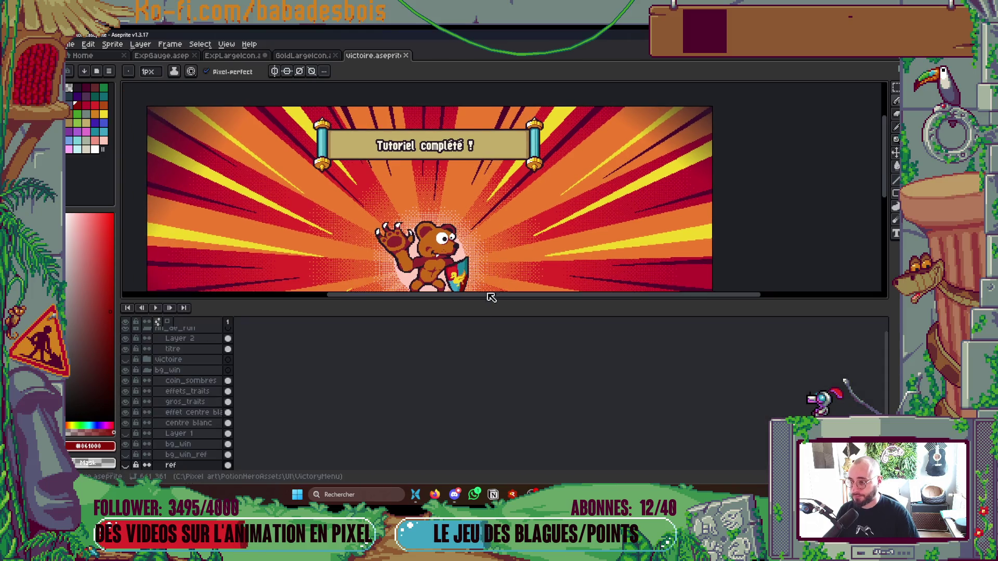
- Move the timeline beside the canvas and widen the canvas area
key("Tab")
key("Tab")
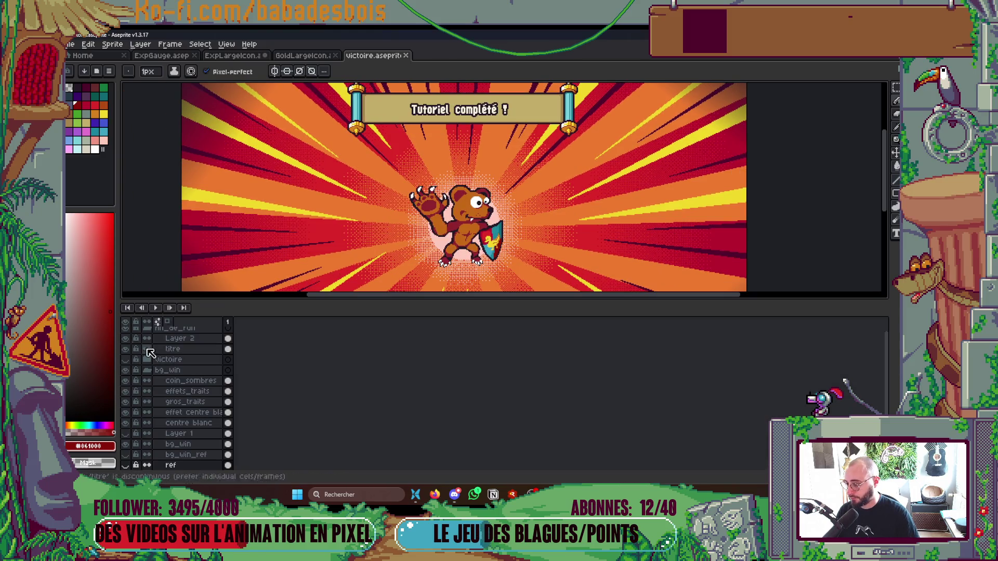
left_click(168, 329)
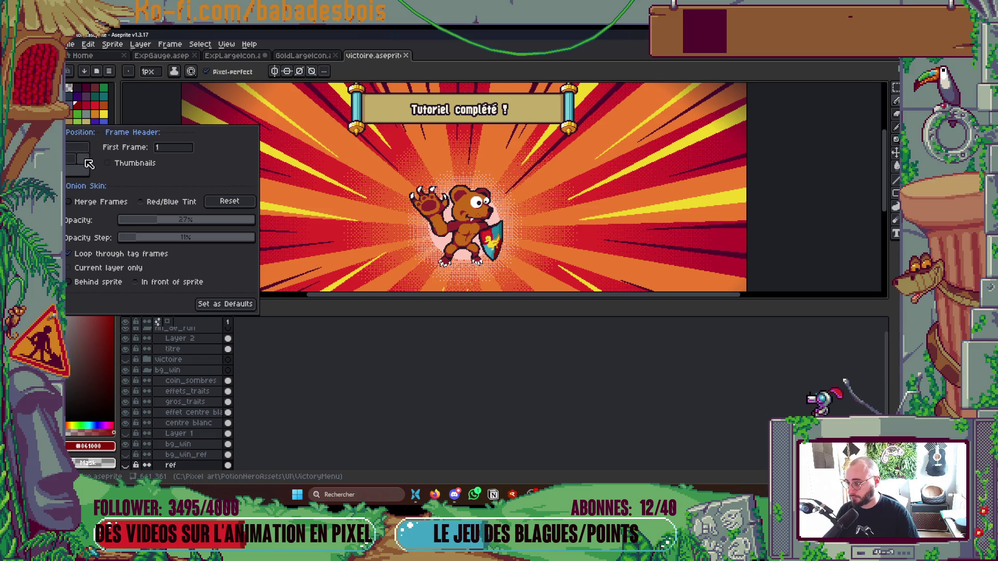
left_click(84, 160)
left_click(613, 280)
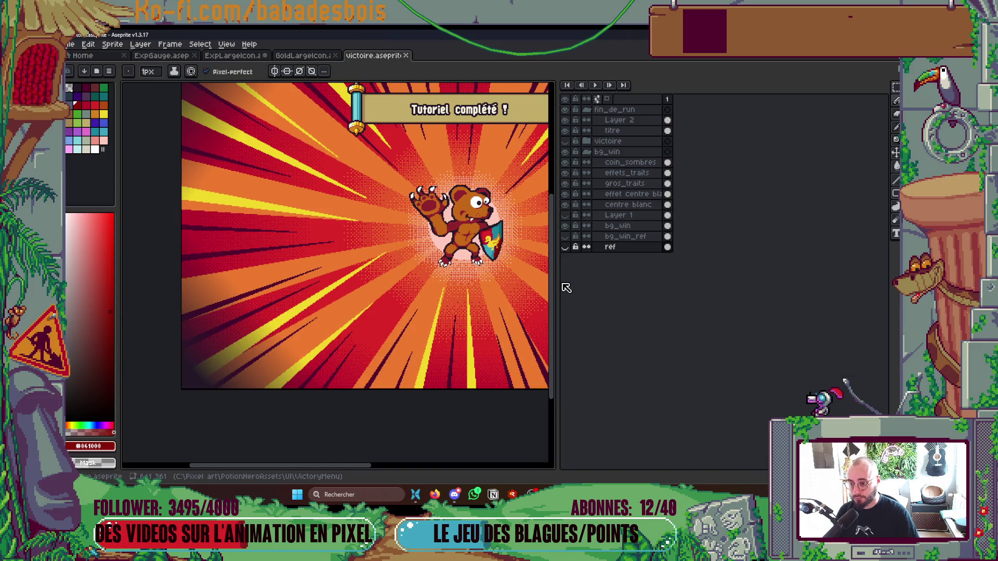
left_click_drag(557, 285, 753, 285)
- Expand and show the victoire group's layers and hide the fin_de_run group
left_click(785, 152)
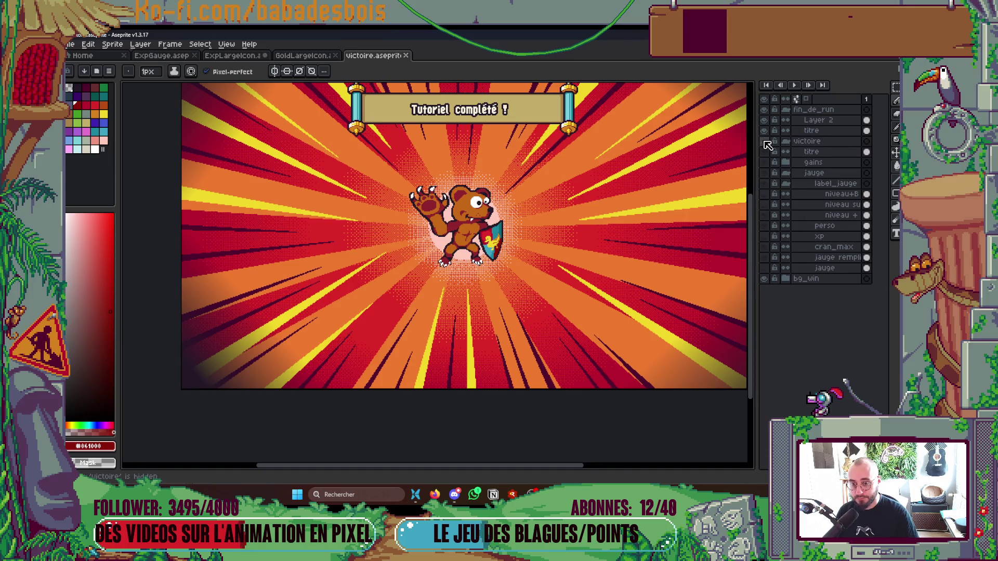
left_click(766, 144)
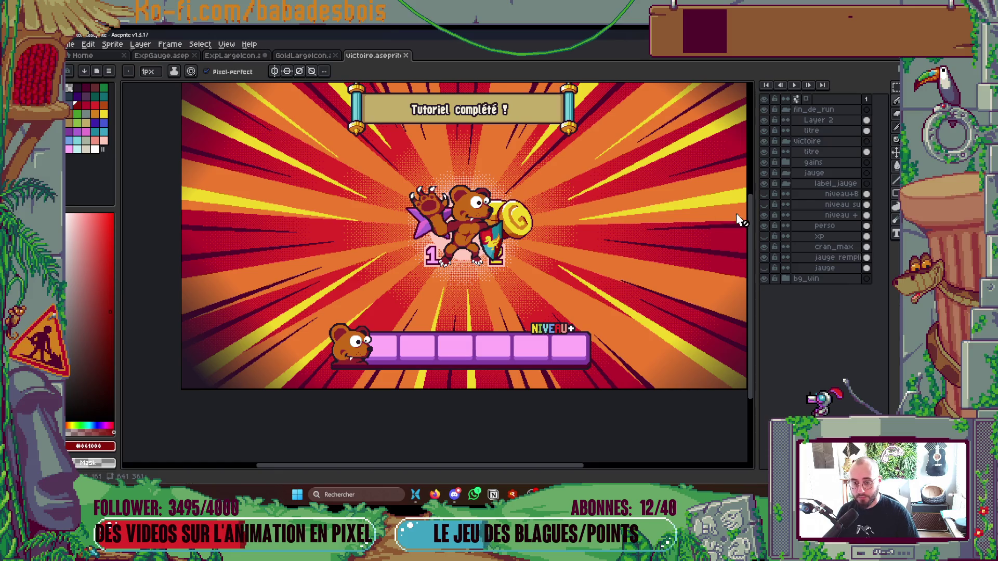
left_click(764, 109)
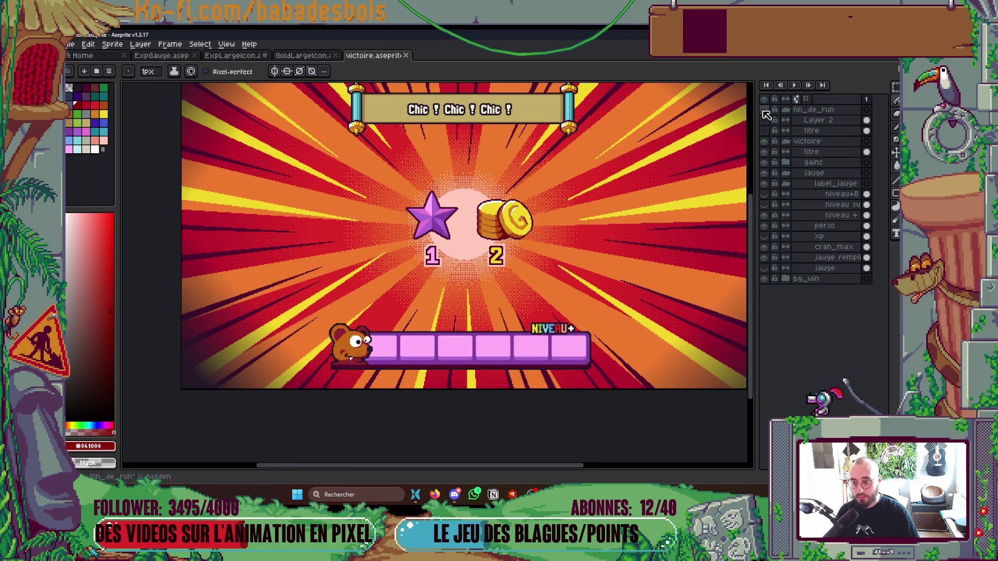
- Bring the gauge into view, compare it without its label layers and collapse label_jauge
left_click_drag(651, 195, 616, 249)
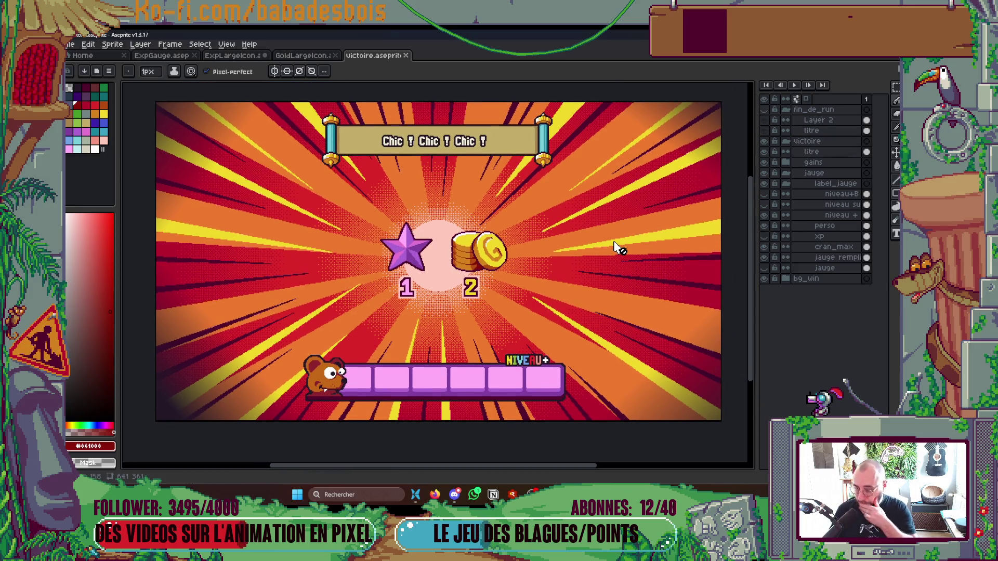
scroll(615, 248, "down", 2)
scroll(617, 248, "left", 2)
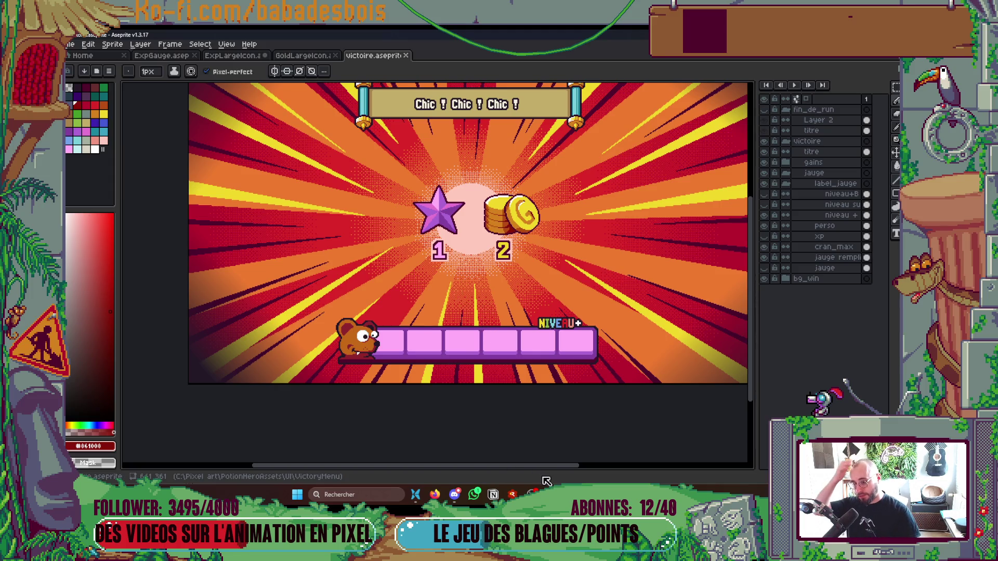
scroll(472, 350, "up", 3)
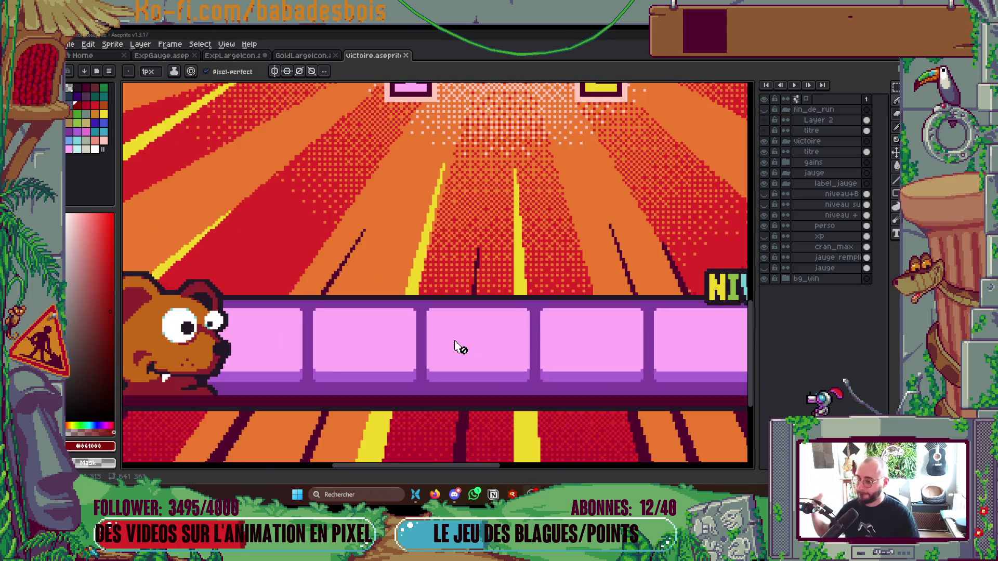
mouse_move(460, 382)
left_mouse_down()
mouse_move(482, 341)
mouse_move(278, 311)
left_mouse_up()
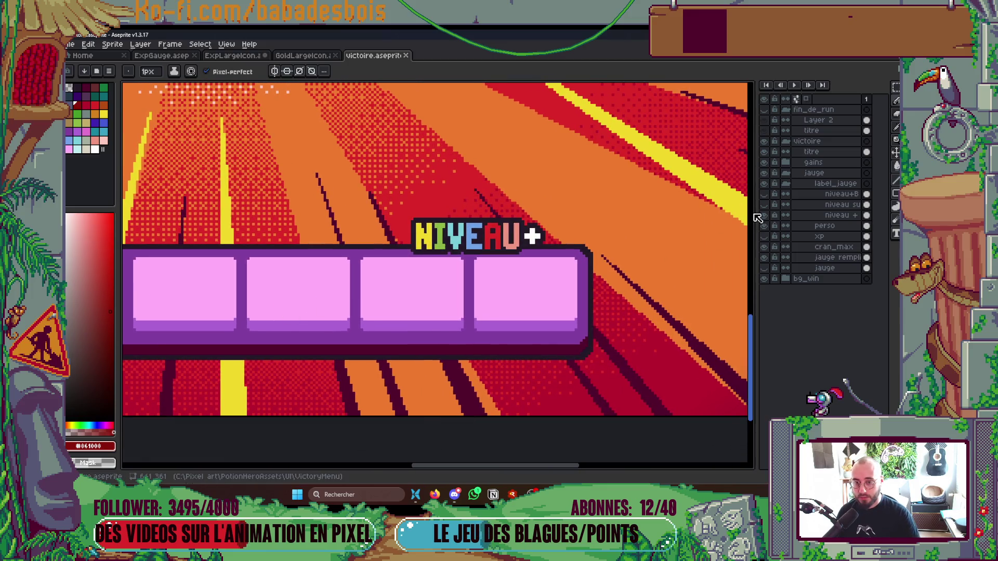
left_click(766, 174)
left_click(766, 174)
left_click(766, 183)
left_click(766, 183)
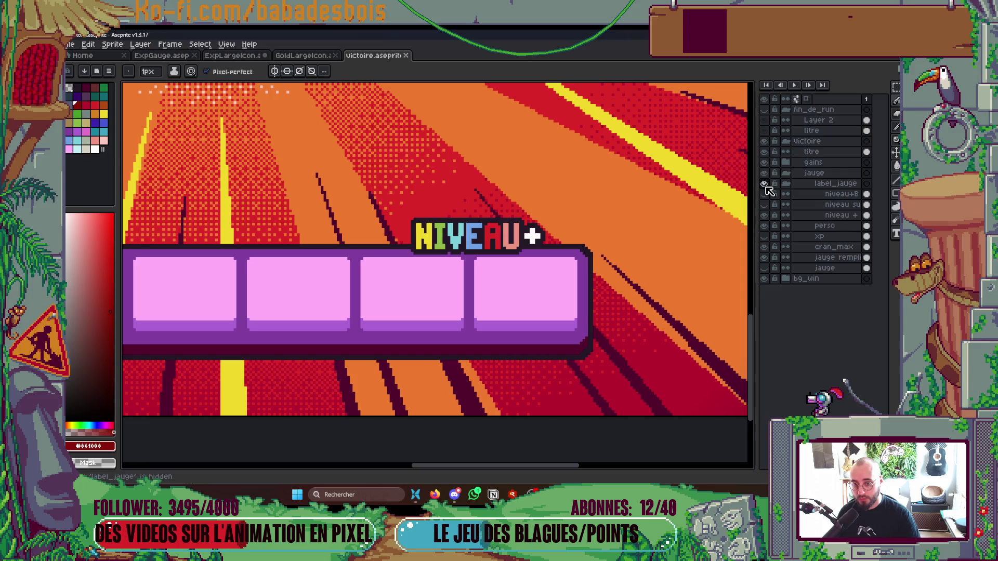
left_click(785, 183)
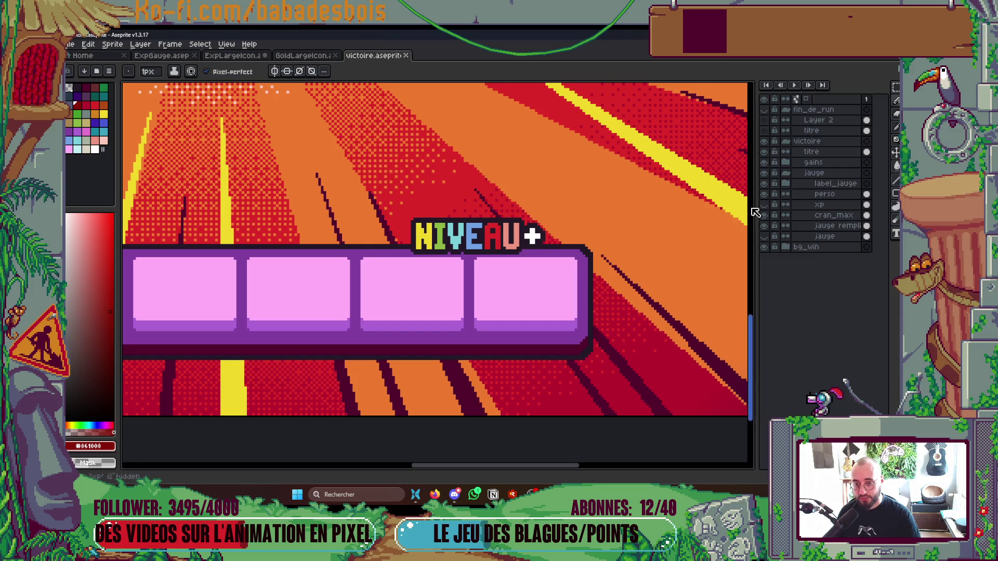
scroll(646, 261, "down", 1)
- Toggle jauge remplie and gauge layers so three pink cells show filled, three empty
left_click(765, 217)
left_click(765, 217)
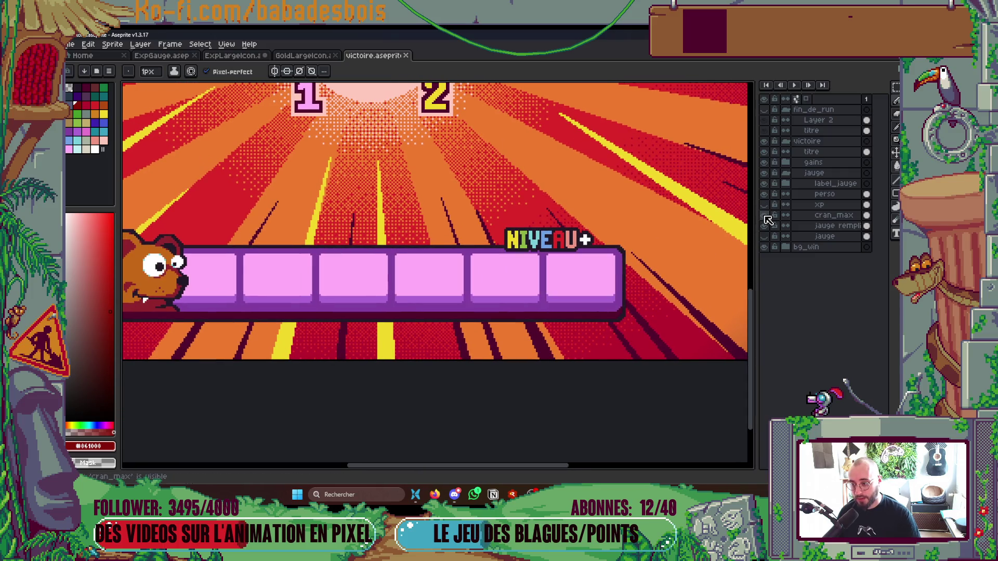
left_click(766, 217)
left_click(766, 226)
left_click(766, 226)
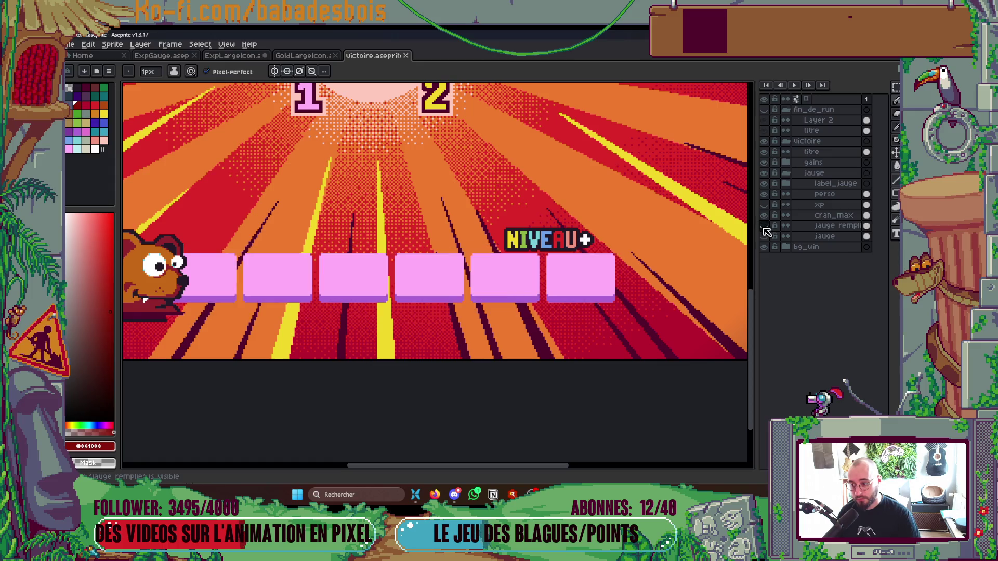
left_click(765, 217)
scroll(496, 291, "up", 1)
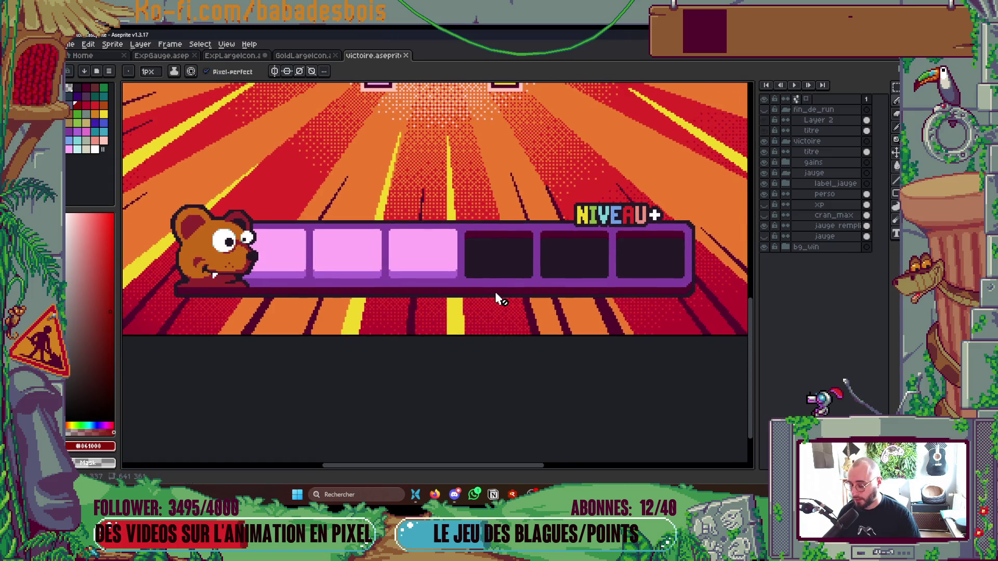
scroll(494, 292, "up", 1)
scroll(452, 256, "up", 1)
- Load the default palette and add a new adjusted purple swatch to it
key("alt")
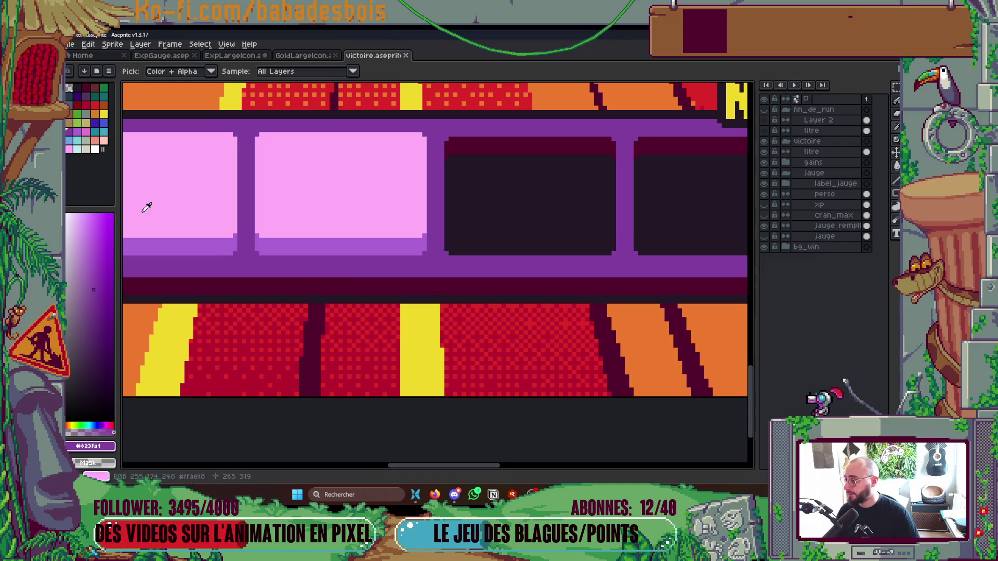
left_click(108, 71)
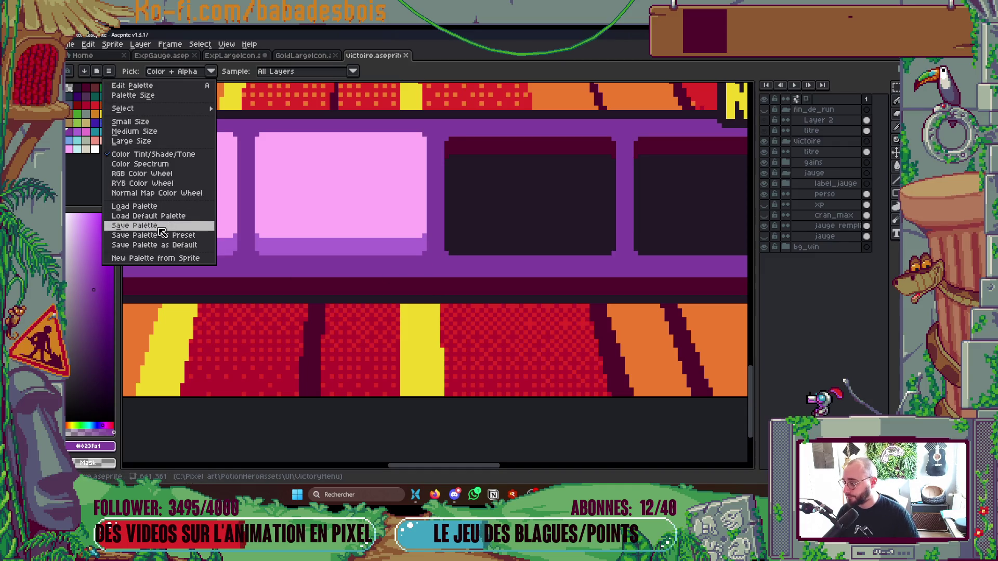
left_click(178, 216)
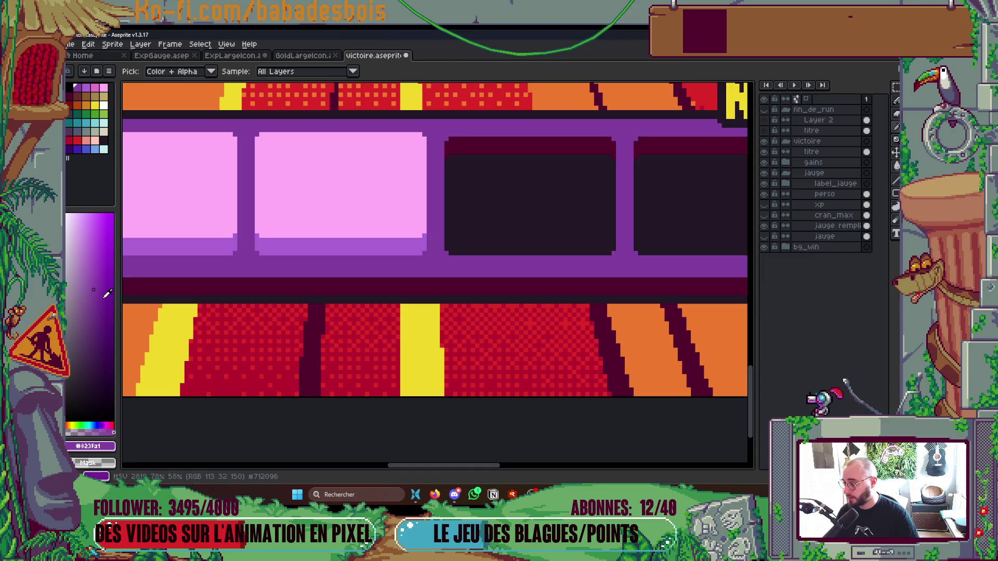
left_click(77, 88)
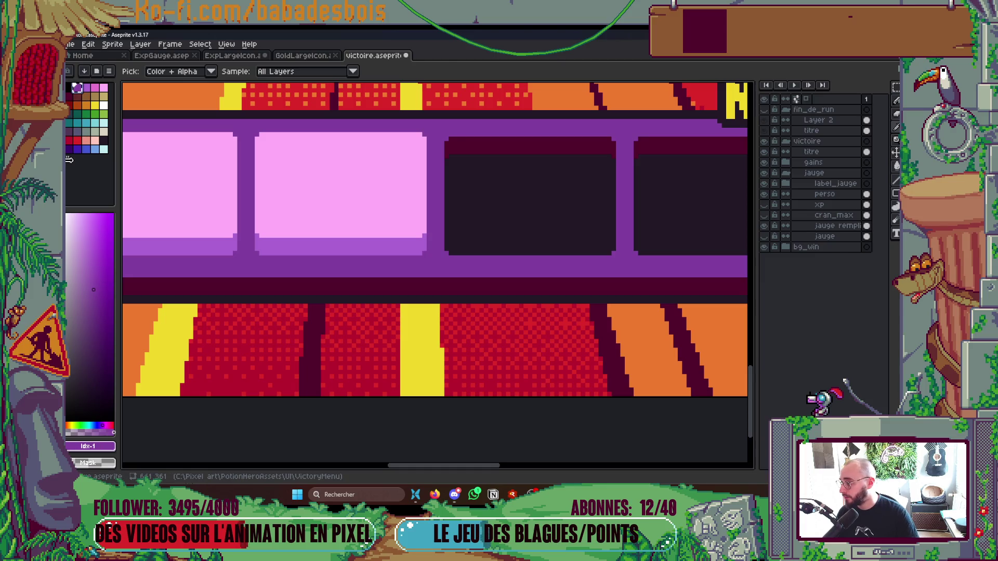
left_click(95, 158)
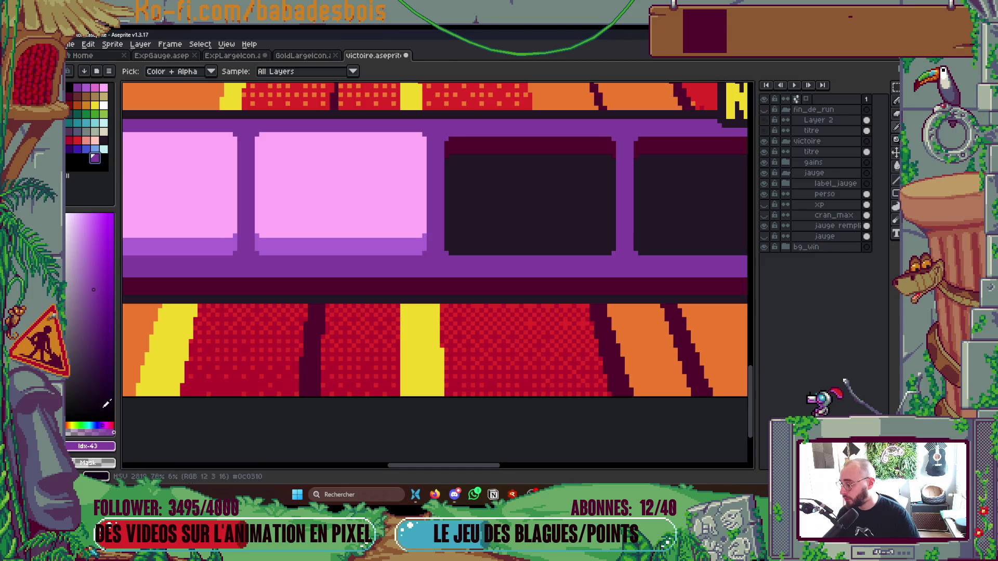
left_click(97, 303)
left_click(68, 71)
left_click(98, 270)
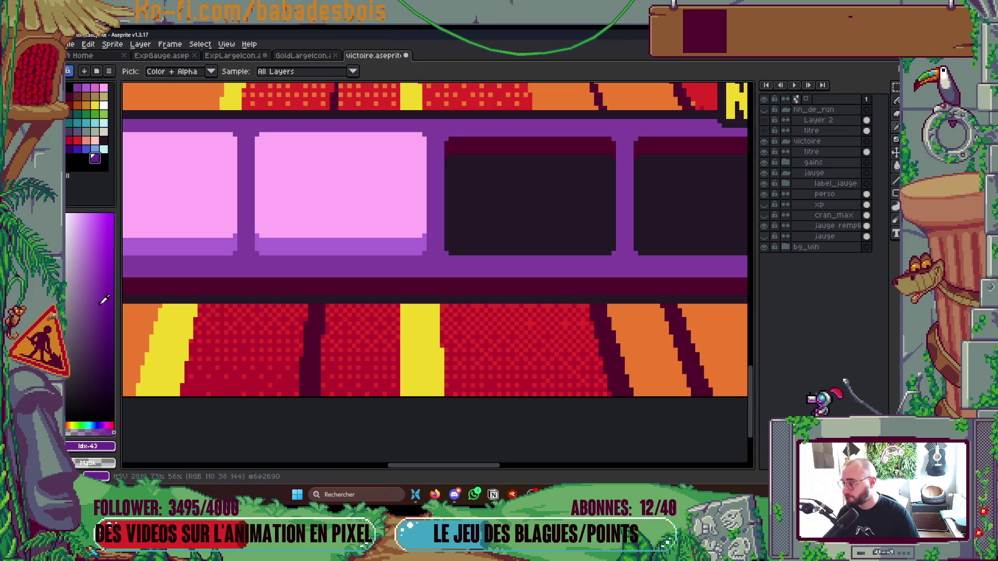
- Bucket-fill the dark bands around the gauge cells with a darker purple
key("g")
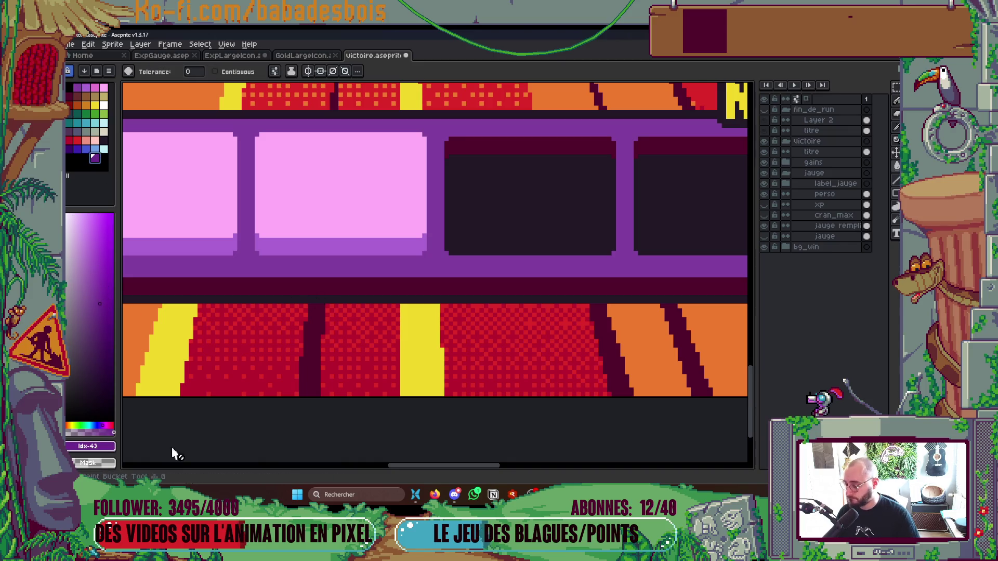
left_click(104, 305)
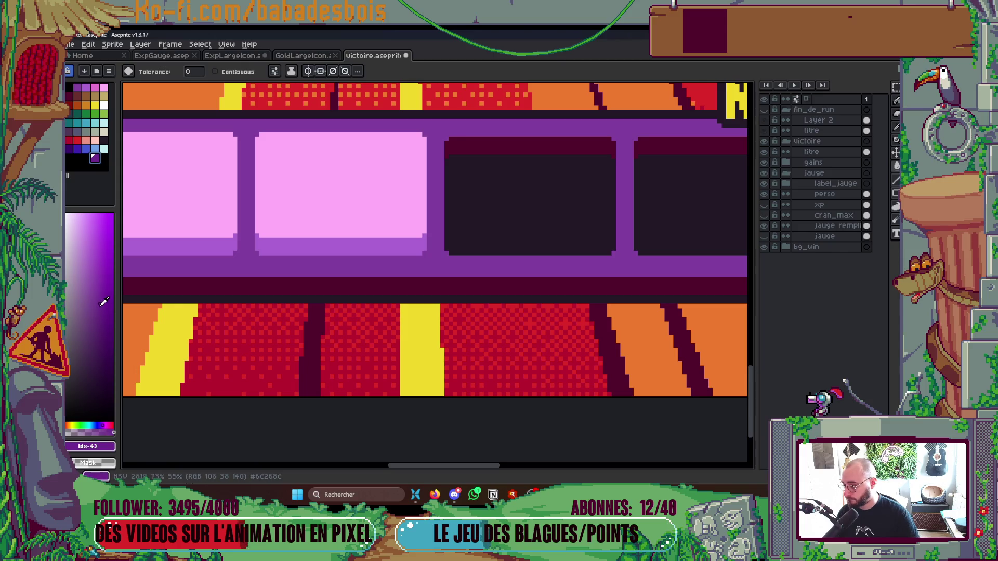
left_click(428, 287)
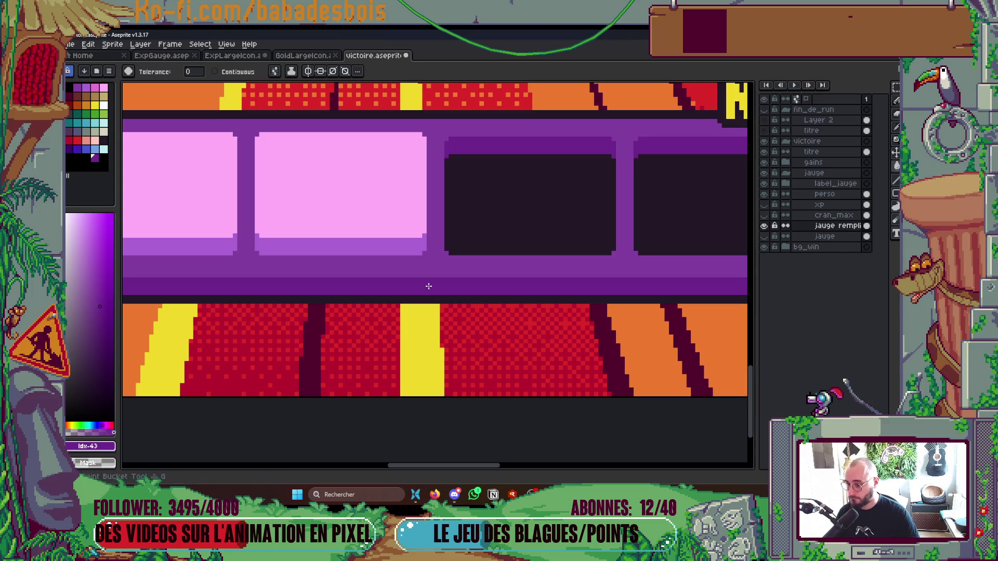
scroll(428, 285, "down", 4)
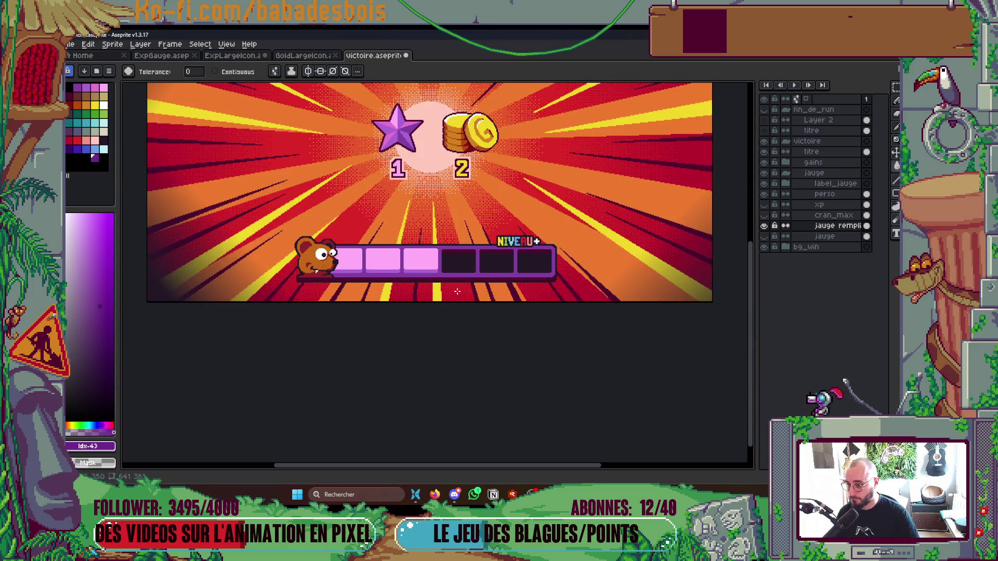
scroll(357, 283, "up", 2)
scroll(358, 283, "up", 1)
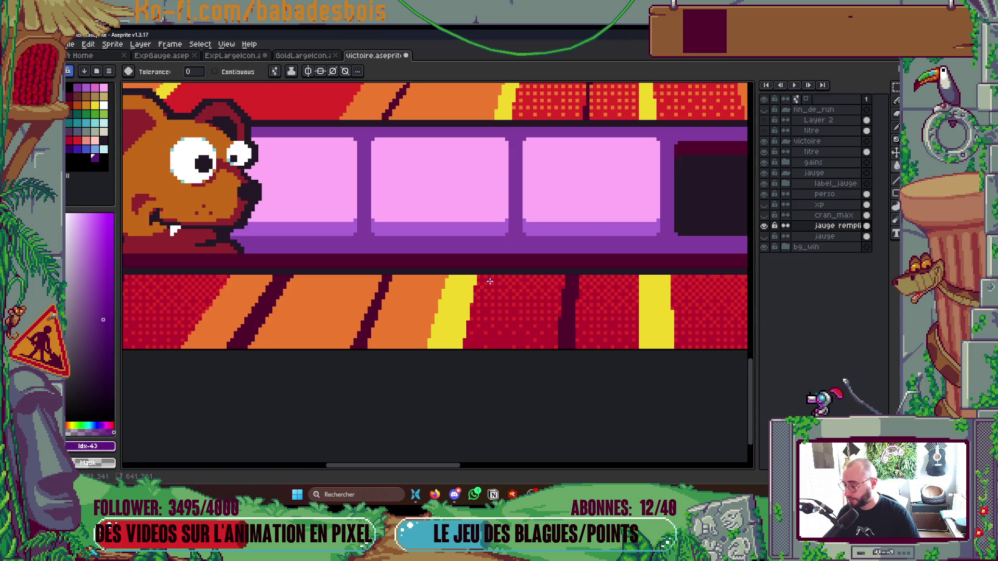
scroll(580, 262, "down", 1)
scroll(581, 262, "down", 2)
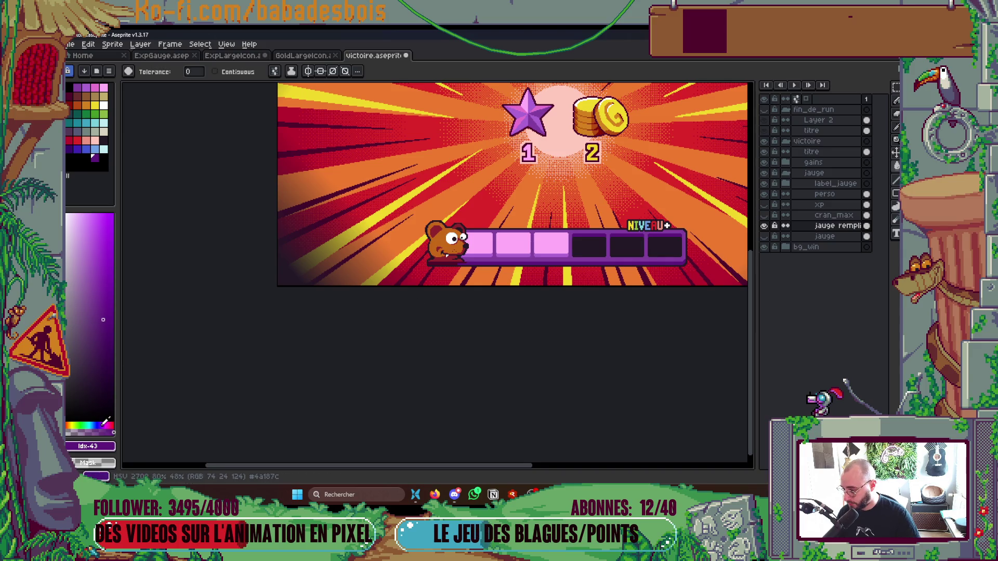
scroll(536, 262, "up", 3)
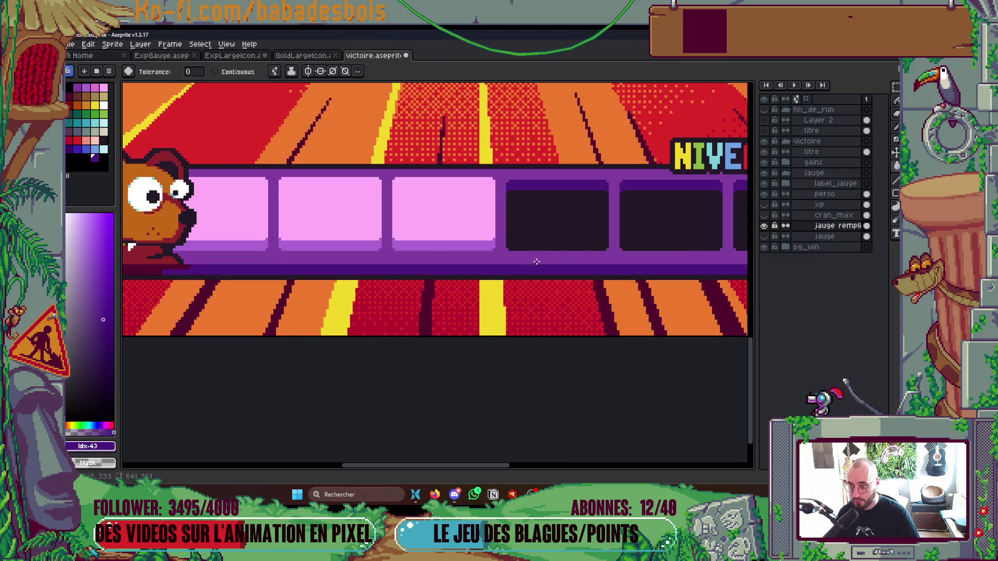
scroll(537, 262, "down", 3)
scroll(534, 269, "up", 1)
scroll(532, 279, "up", 2)
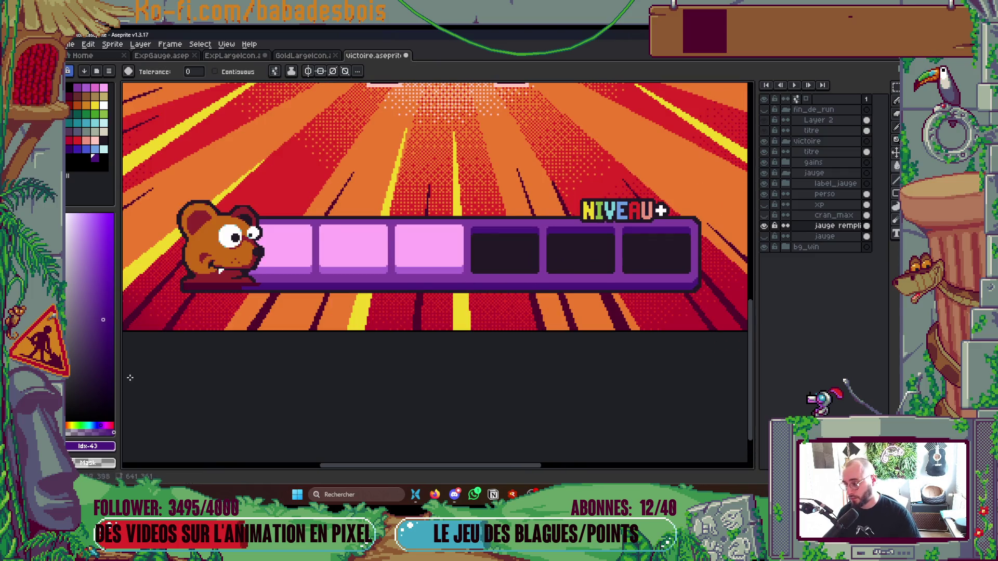
- Drag the colour bar splitter right so the palette panel shows more swatches
left_click_drag(118, 420, 235, 420)
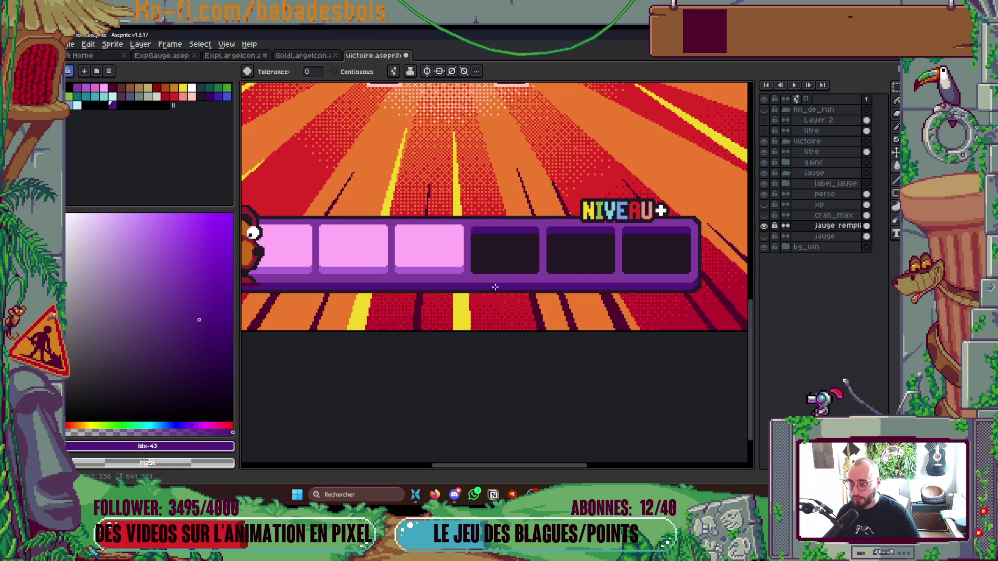
scroll(494, 287, "down", 2)
scroll(559, 272, "up", 2)
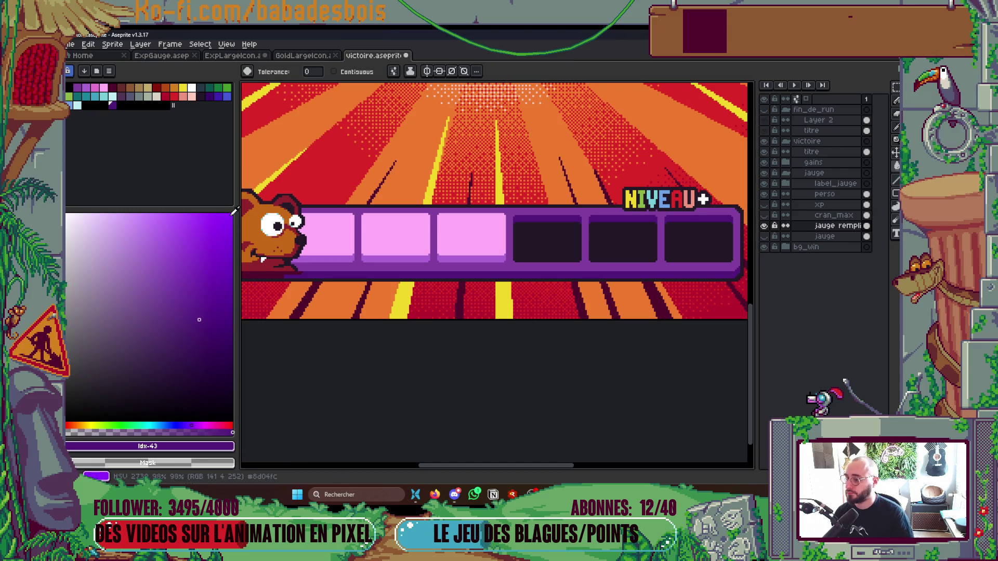
- Narrow the palette panel again and bucket-fill the bar beneath the bear avatar purple
left_click_drag(236, 216, 119, 217)
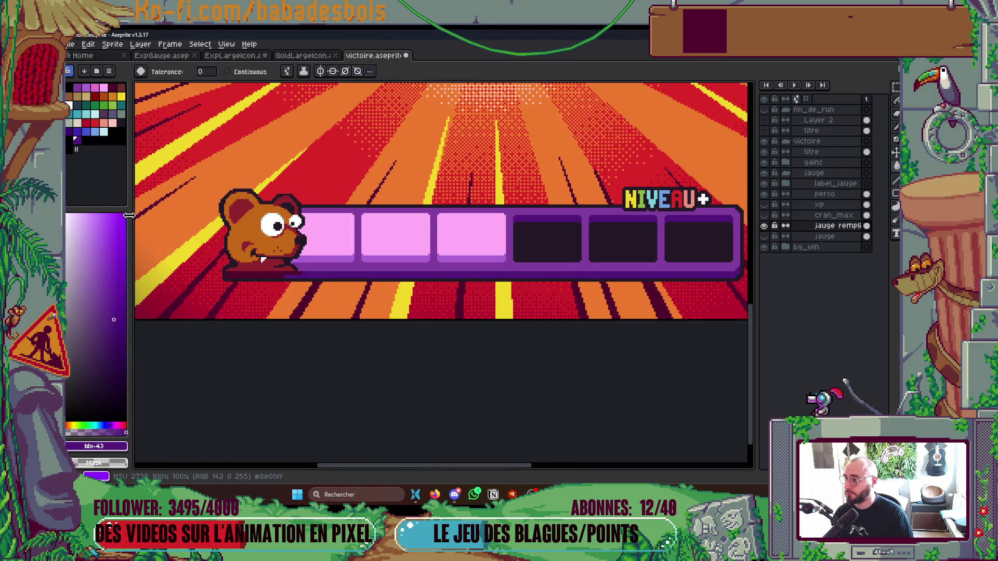
scroll(436, 236, "down", 4)
scroll(435, 236, "up", 2)
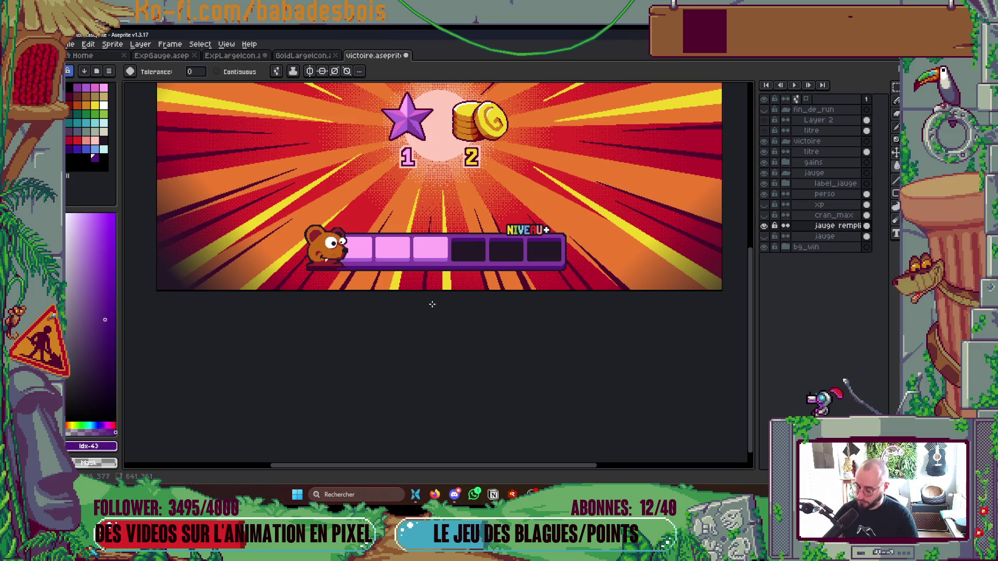
scroll(432, 304, "up", 2)
scroll(289, 303, "up", 2)
left_click(290, 304, "ctrl")
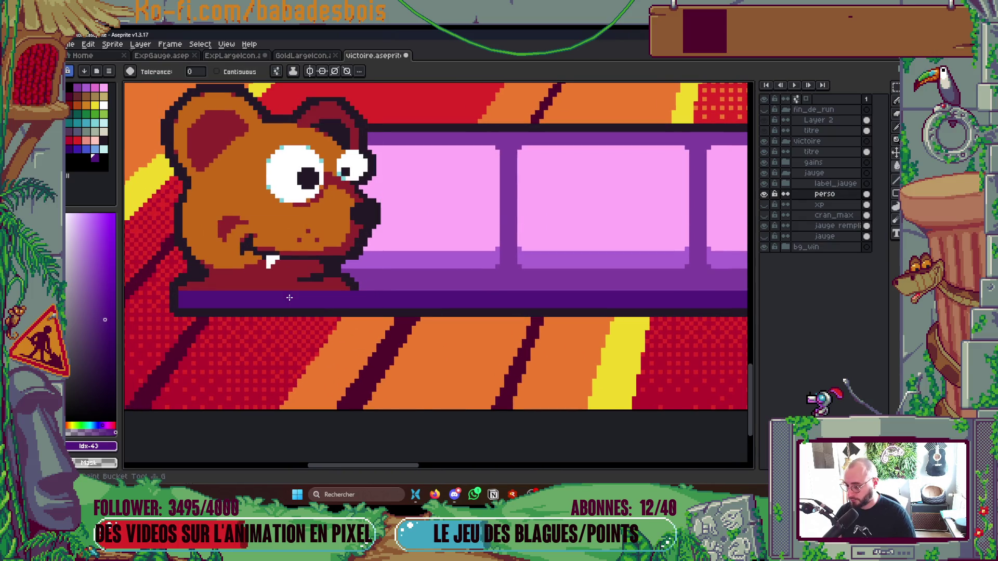
scroll(289, 297, "down", 3)
left_click_drag(390, 299, 391, 313)
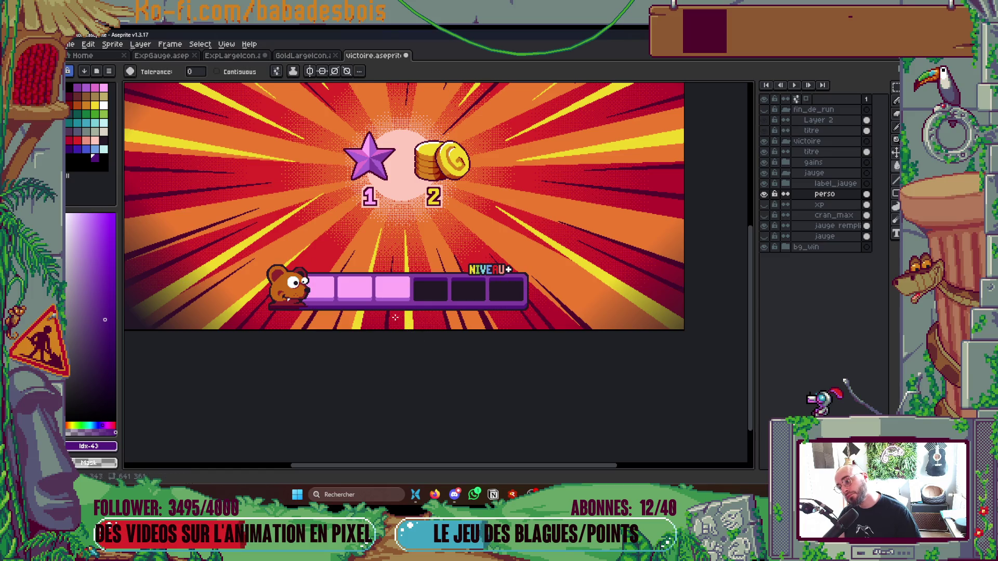
scroll(310, 320, "up", 2)
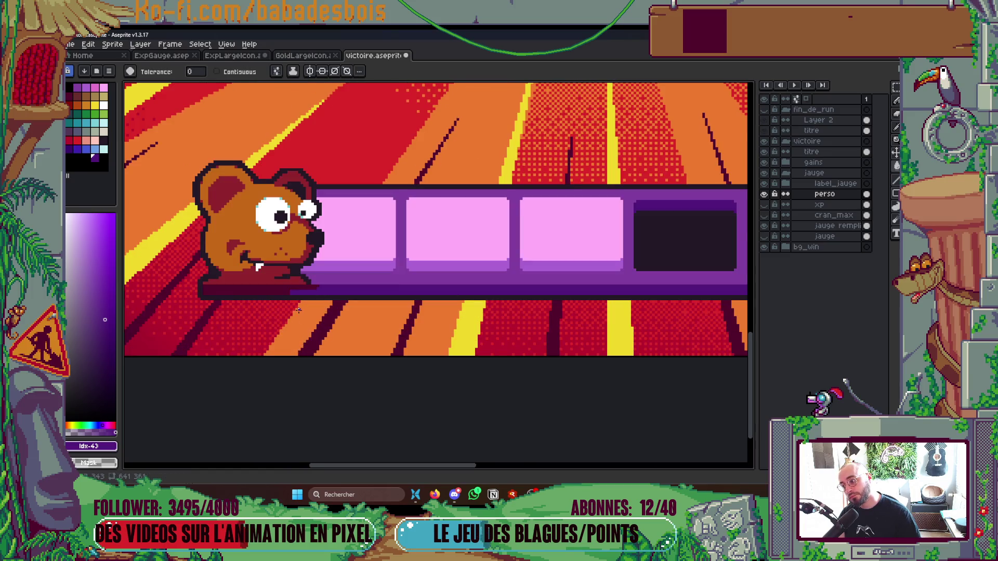
scroll(297, 310, "down", 2)
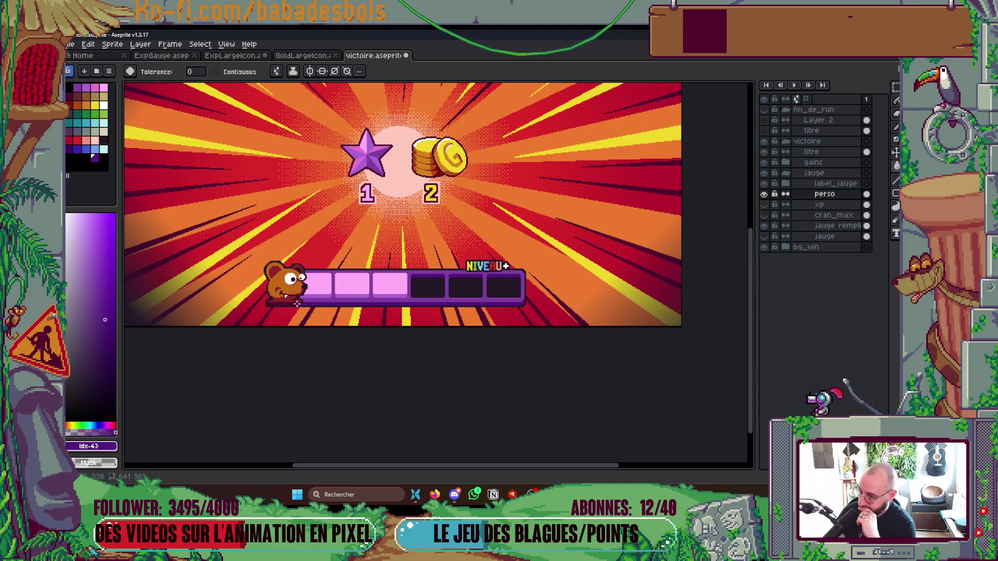
scroll(416, 293, "left", 3)
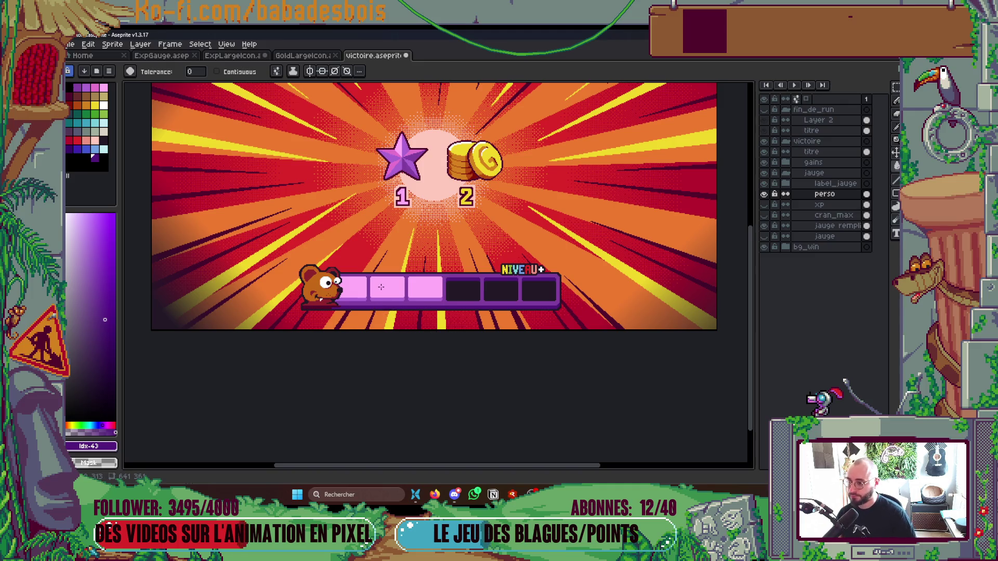
scroll(368, 283, "up", 2)
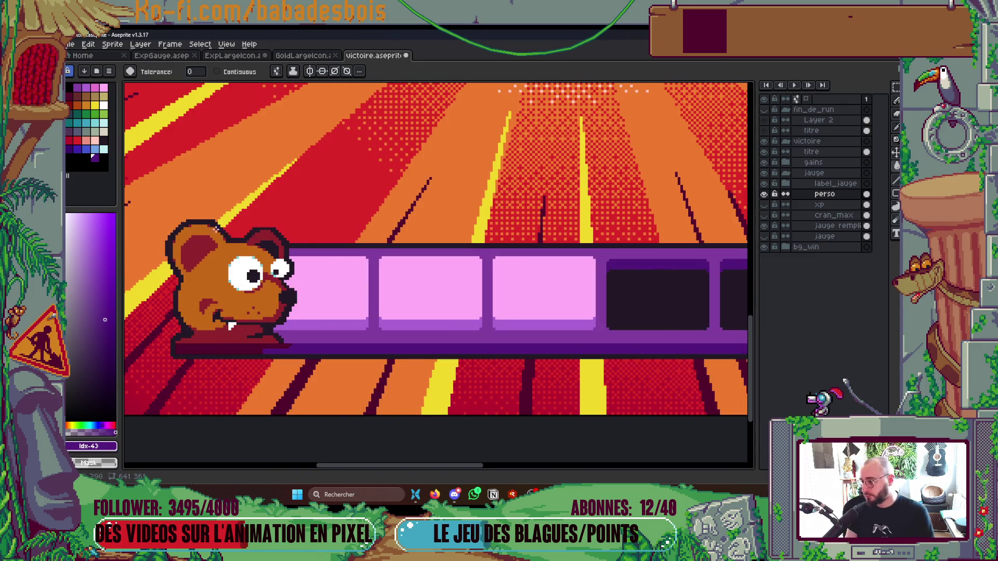
- Try a pink bucket fill on the gauge area, undo it, and save the victoire document
key("i")
left_click(409, 283)
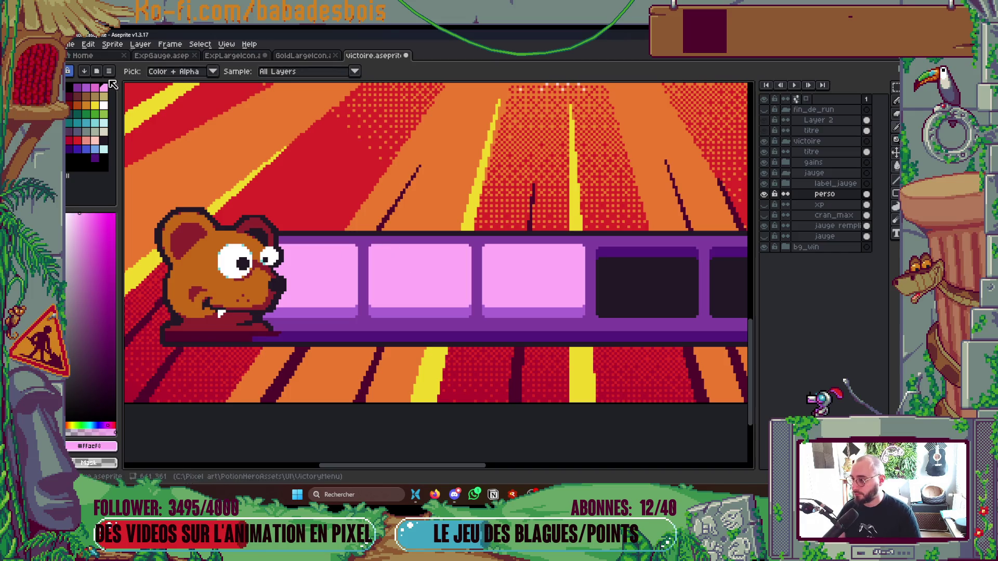
key("g")
left_click(316, 273)
key("ctrl+z")
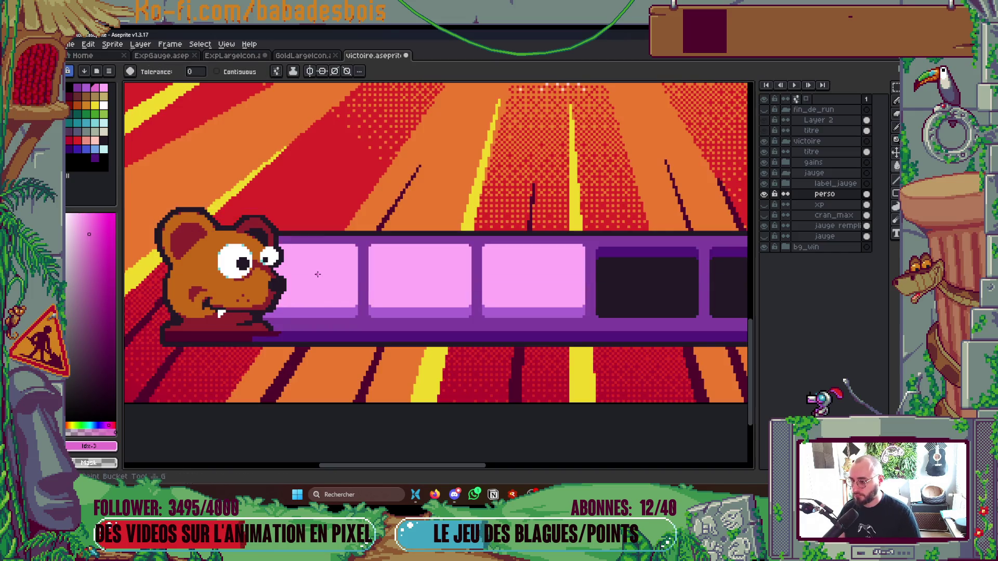
left_click(420, 276)
scroll(552, 286, "down", 3)
scroll(553, 286, "up", 2)
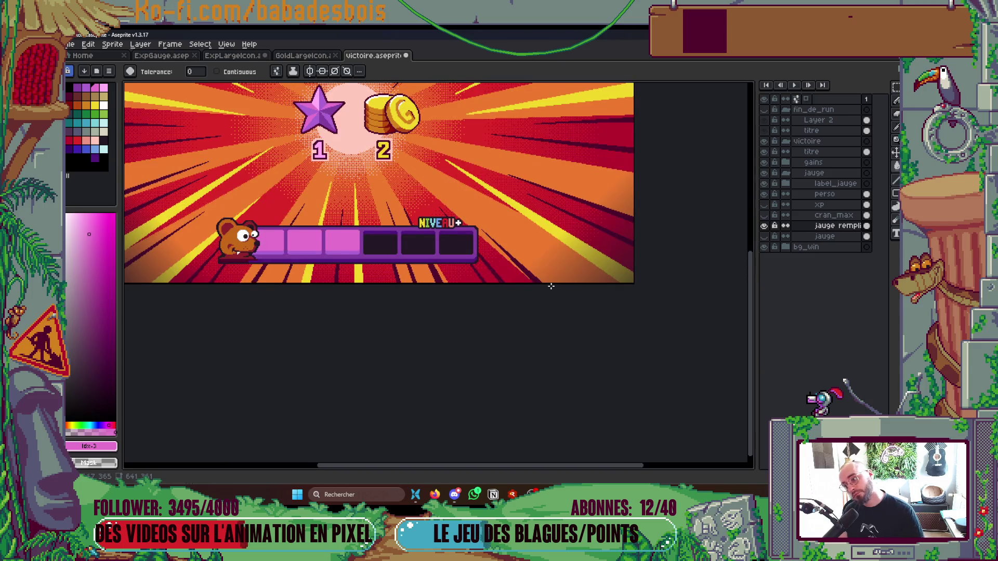
left_click_drag(552, 286, 536, 322)
key("ctrl+s")
left_click_drag(446, 340, 519, 341)
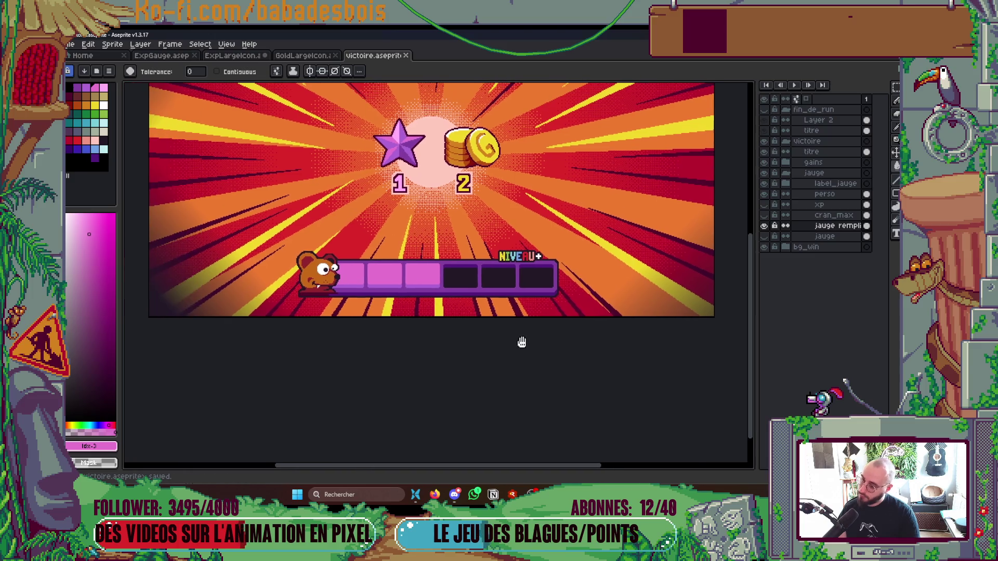
key("ctrl+z")
scroll(423, 319, "up", 4)
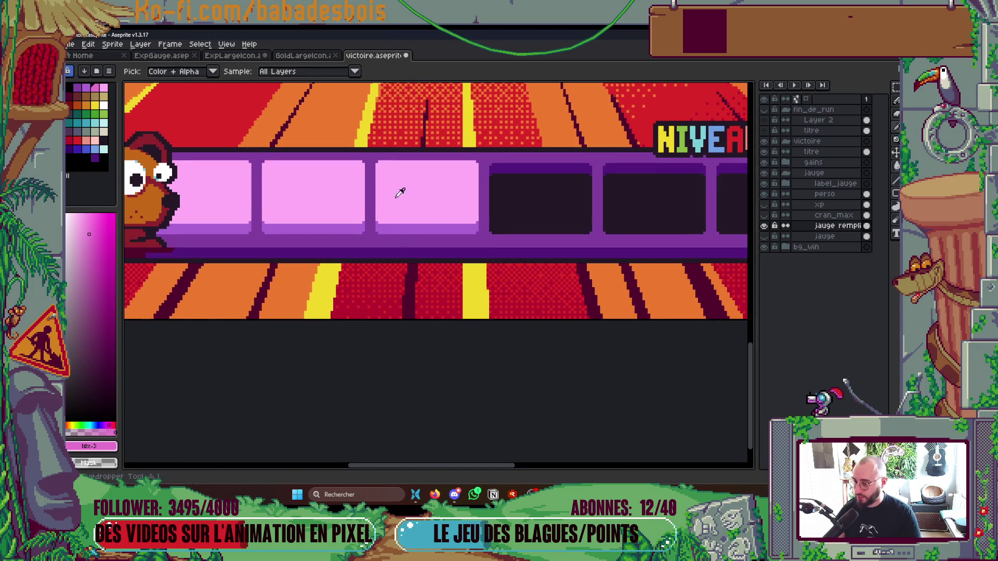
- Sample the lit-cell pink, try filling the cells magenta and undo the fill
left_click(392, 231)
scroll(419, 238, "down", 3)
scroll(418, 237, "up", 1)
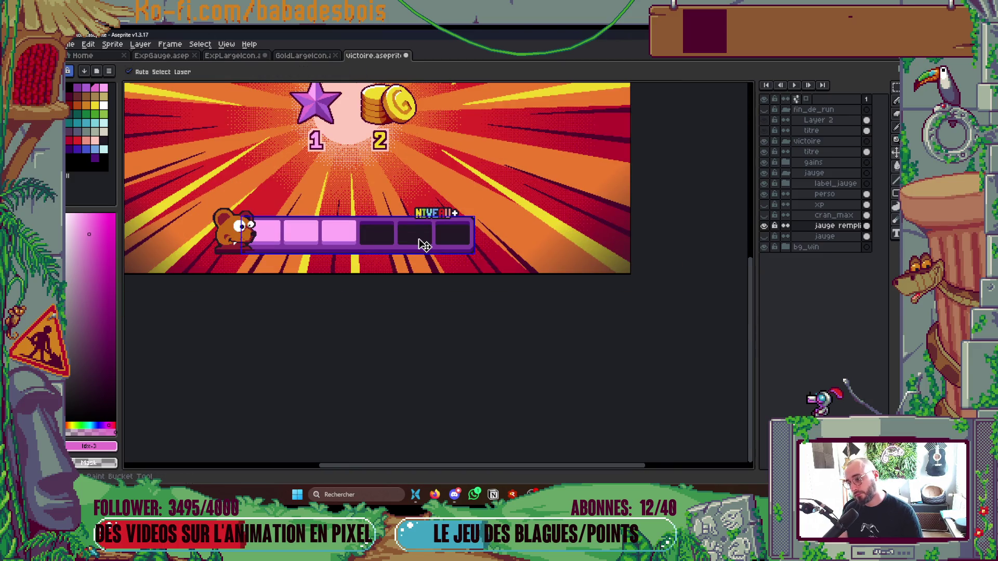
scroll(418, 238, "up", 2)
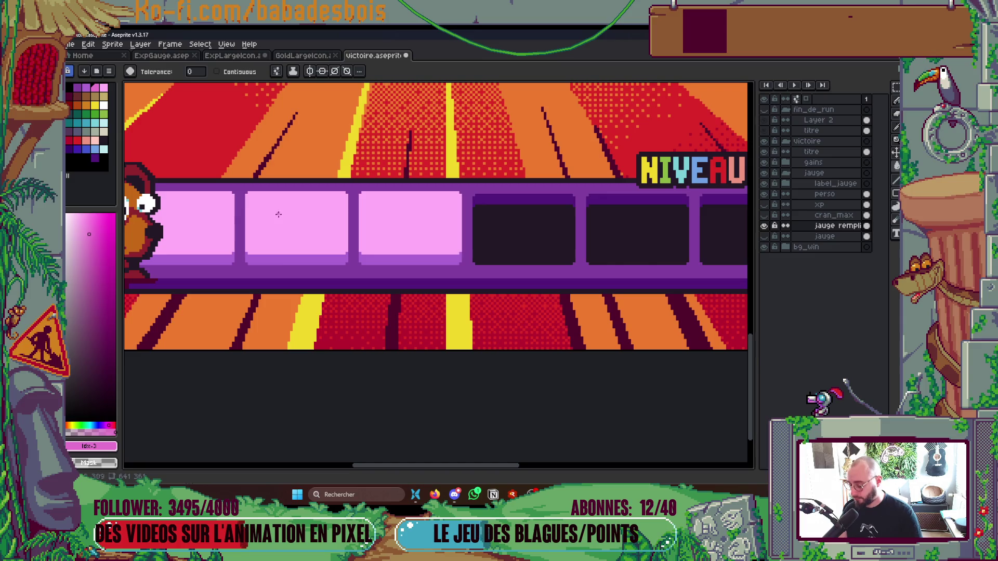
key("ctrl+s")
scroll(375, 219, "down", 3)
scroll(469, 273, "up", 2)
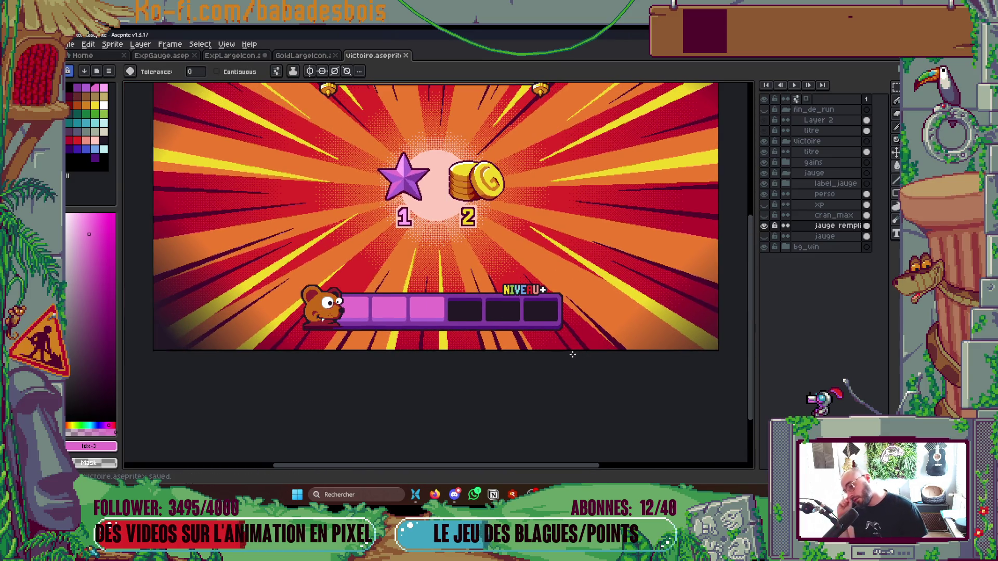
scroll(407, 299, "up", 1)
scroll(407, 299, "up", 1)
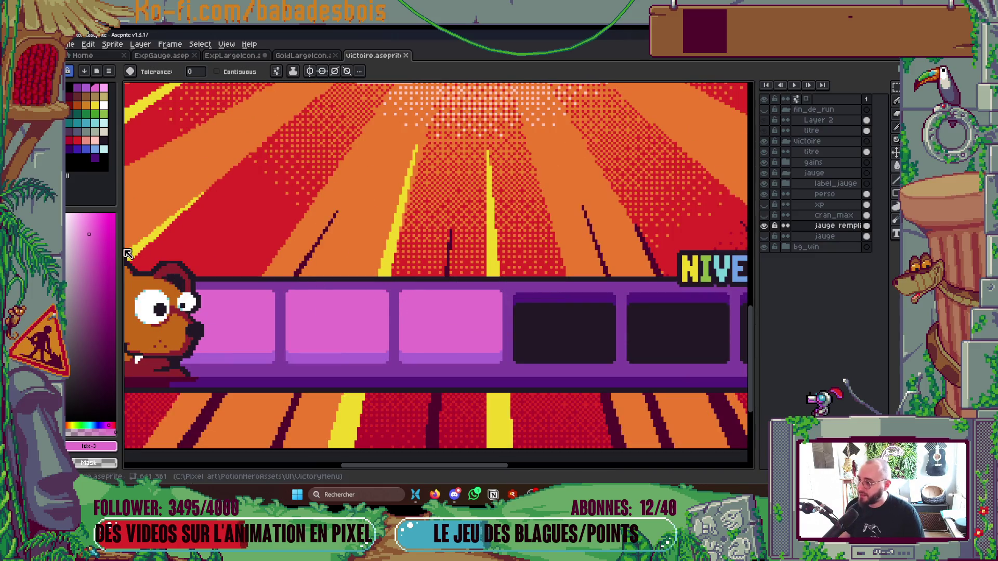
left_click(100, 221)
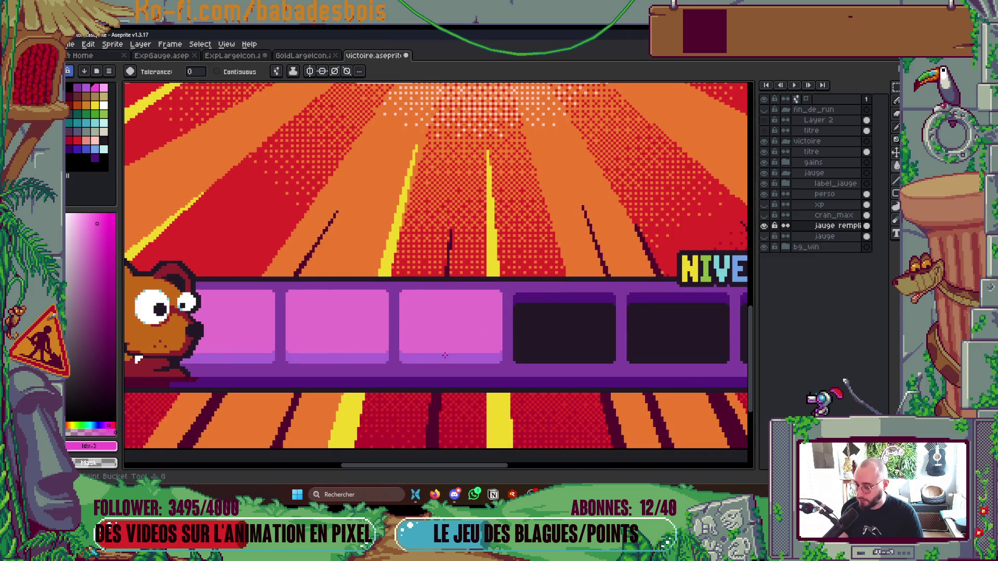
left_click(454, 336)
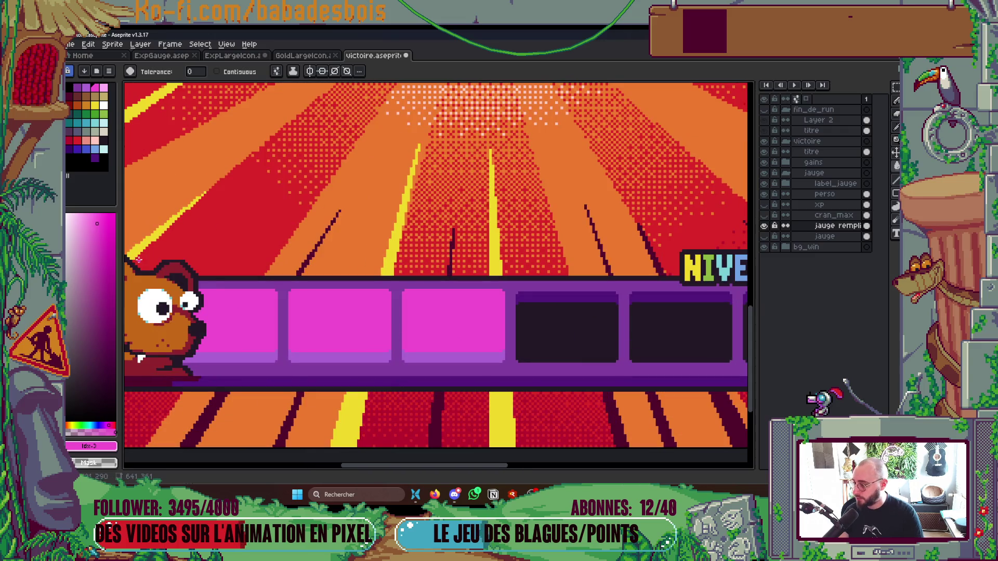
key("ctrl+z")
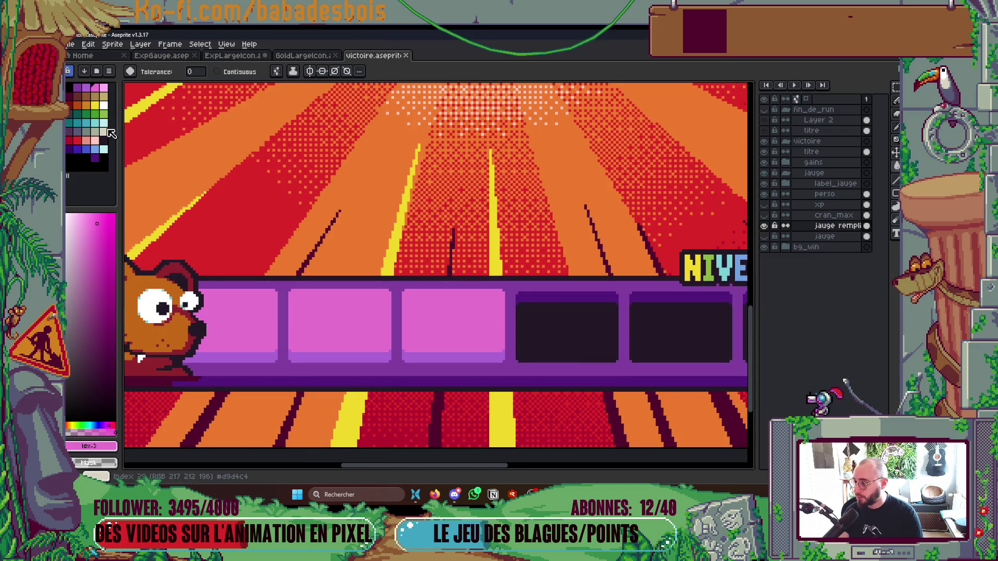
- Eyedrop a purple and drag it into a new palette slot
key("i")
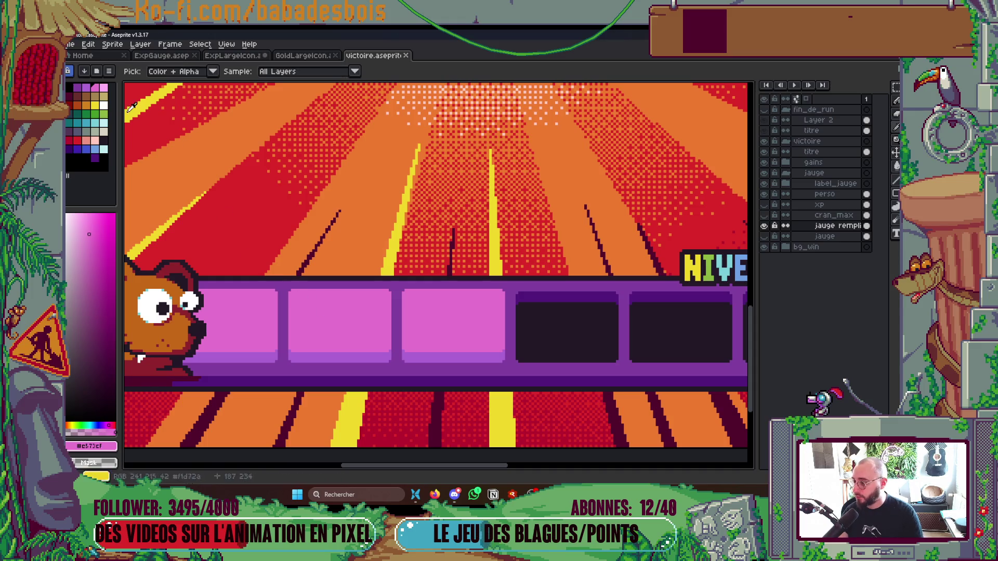
left_click(92, 95)
left_click_drag(86, 90, 78, 159)
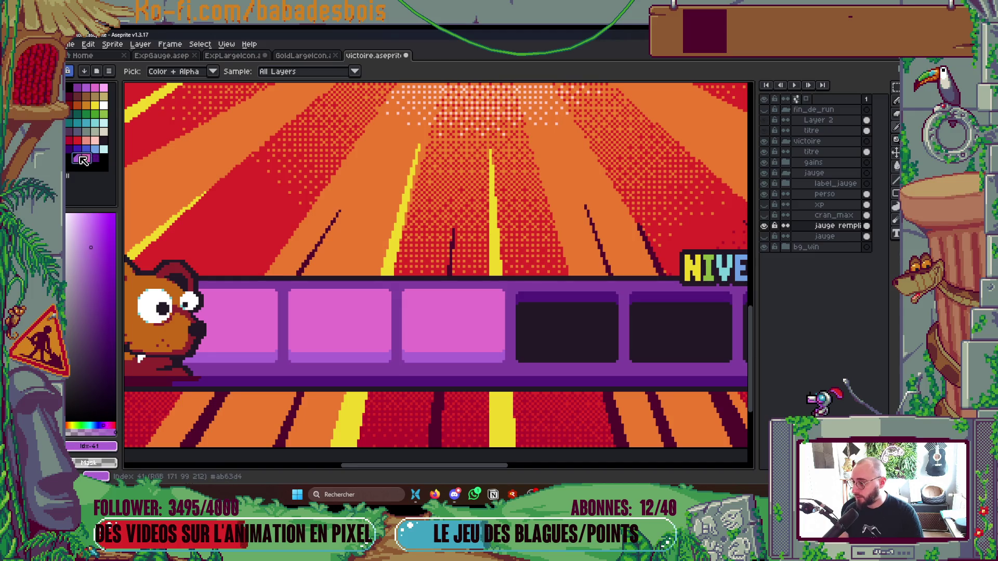
left_click(89, 43)
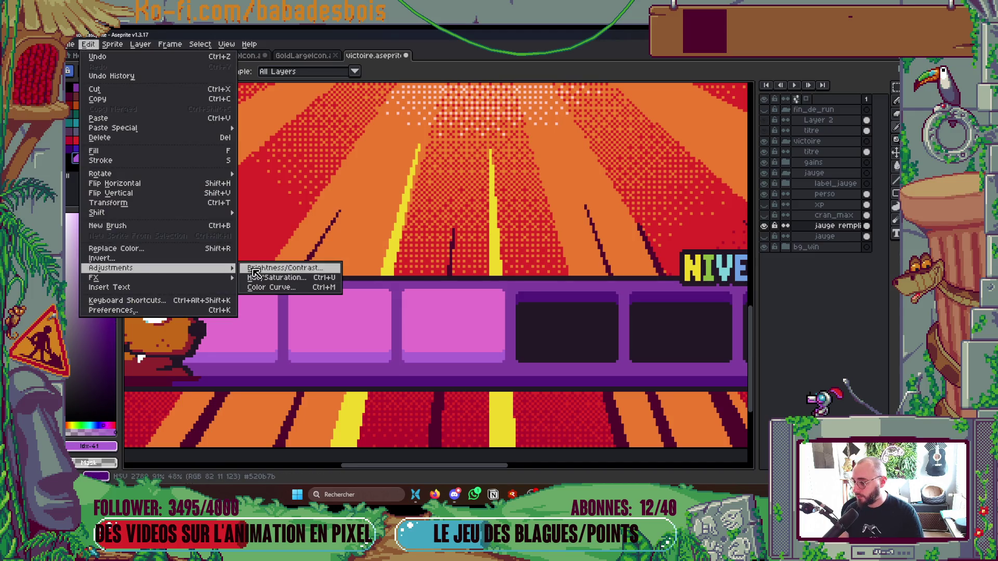
- Apply a Hue/Saturation adjustment raising saturation with lightness around 2
left_click(287, 280)
left_click_drag(716, 269, 729, 270)
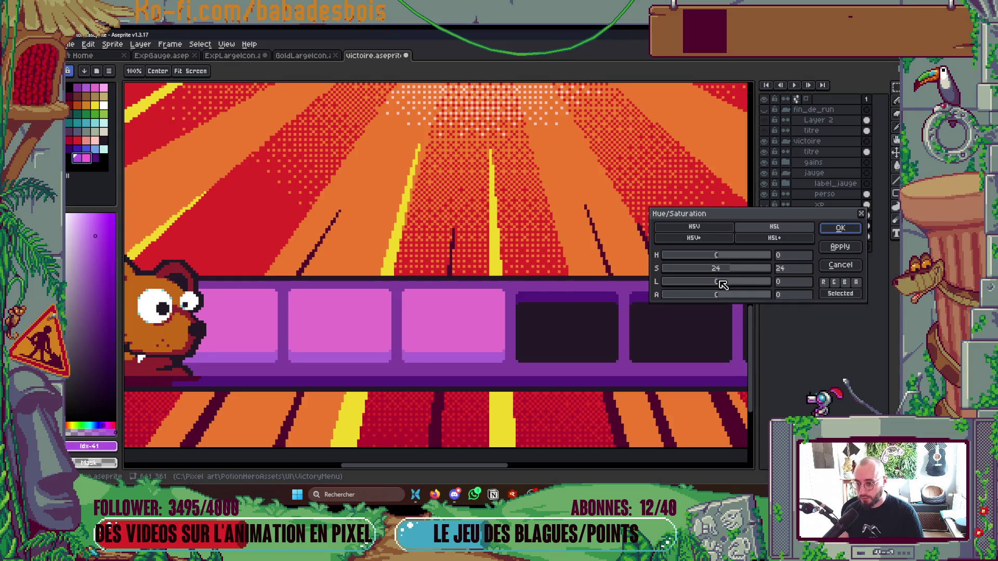
mouse_move(722, 284)
left_mouse_down()
mouse_move(742, 267)
mouse_move(724, 288)
left_mouse_up()
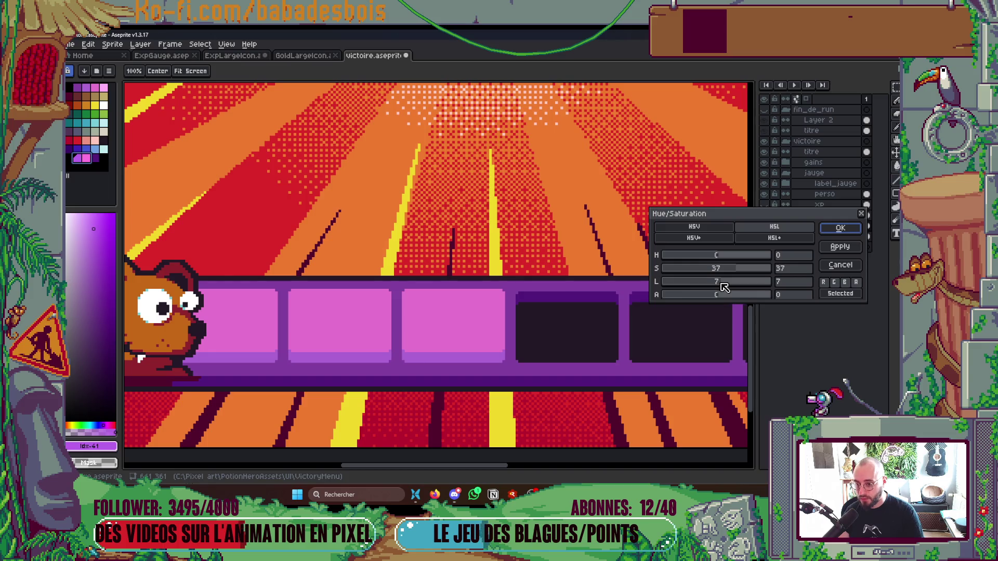
left_click_drag(723, 288, 721, 292)
left_click(840, 228)
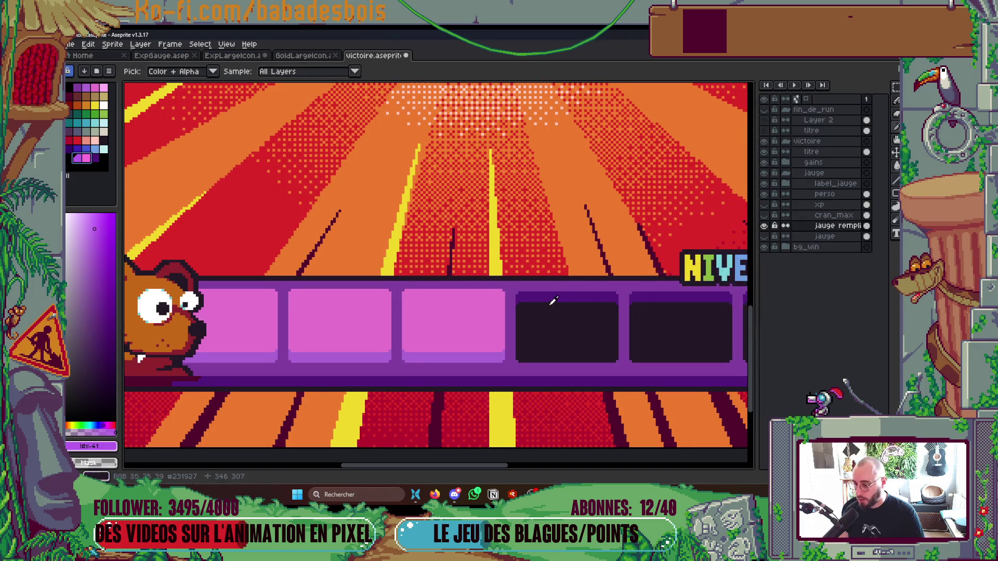
- Pick the pink, step to the neighbouring purple with the bucket, and save victoire
left_click_drag(552, 296, 572, 231)
left_click(447, 270)
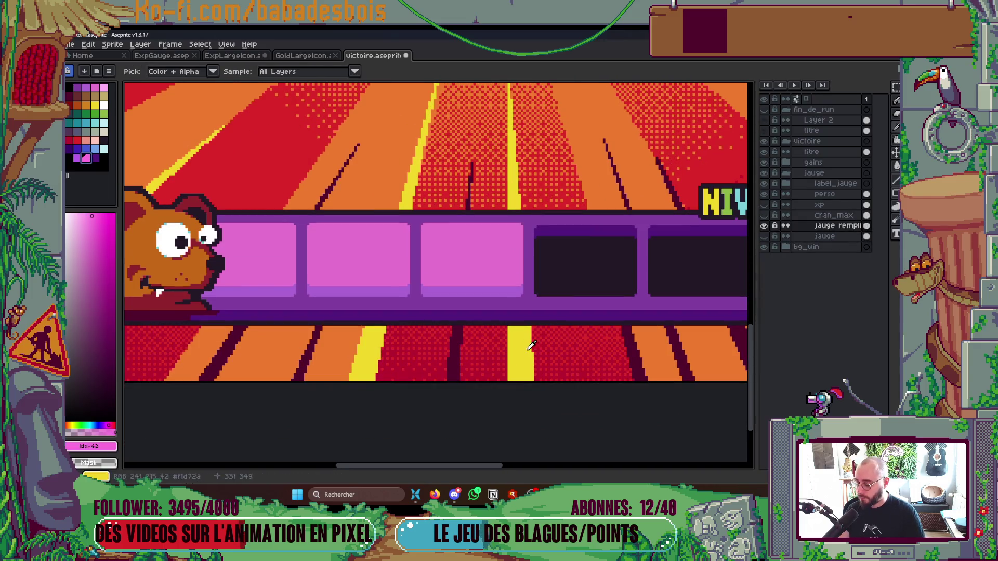
key("g")
key("bracketleft")
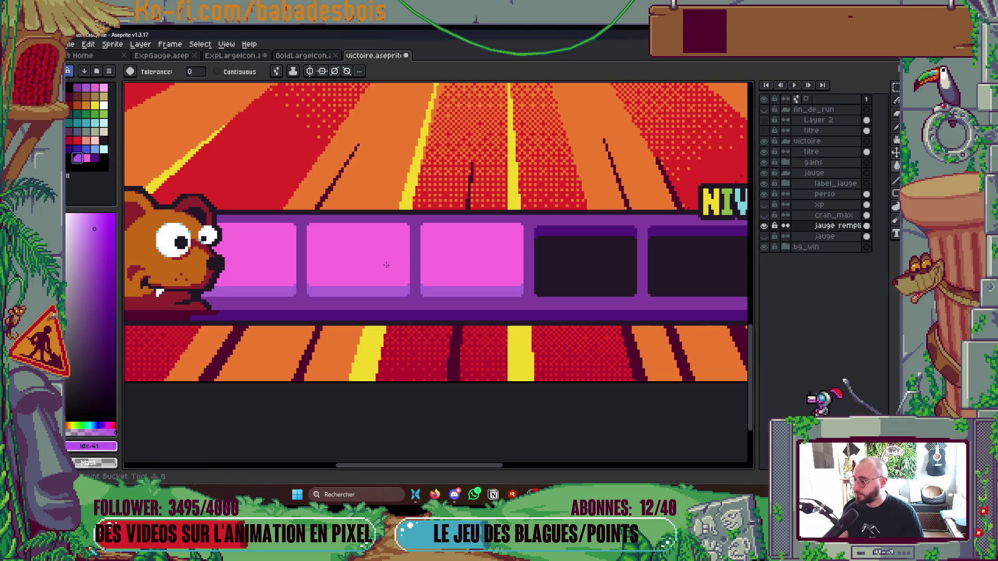
scroll(451, 292, "down", 3)
key("ctrl+s")
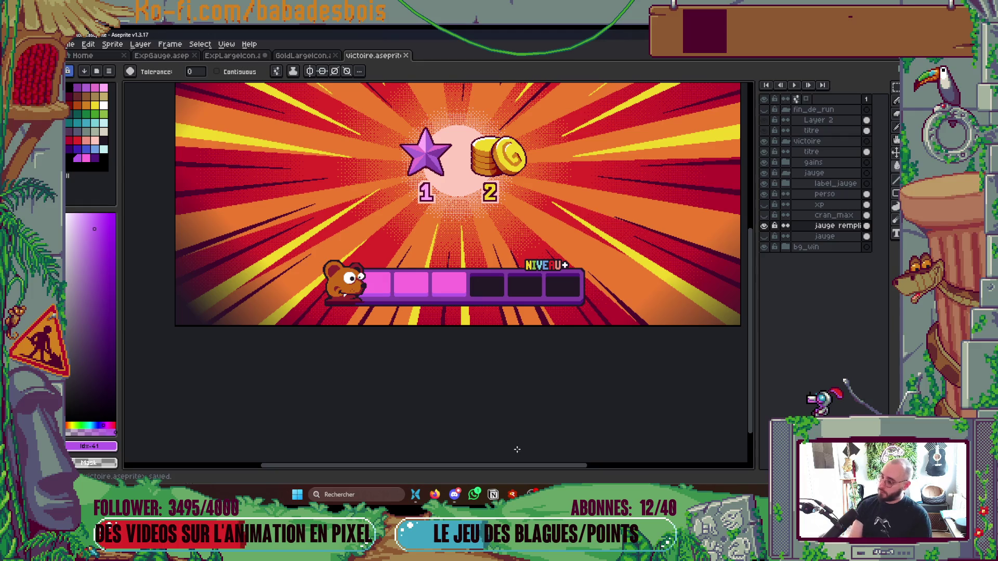
scroll(465, 335, "up", 3)
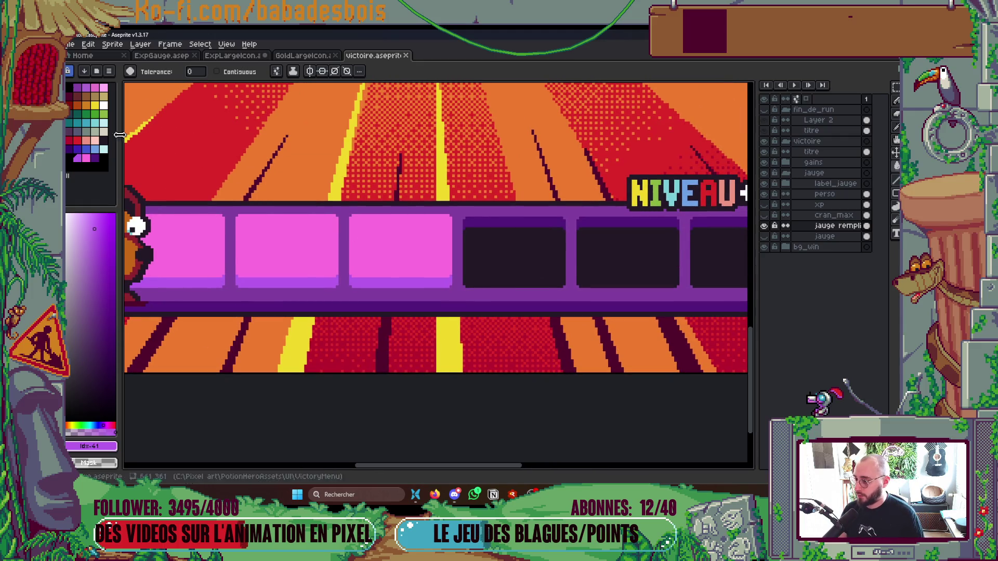
- Make the pink palette swatch brighter and more saturated, then save the victory screen
left_click(86, 158)
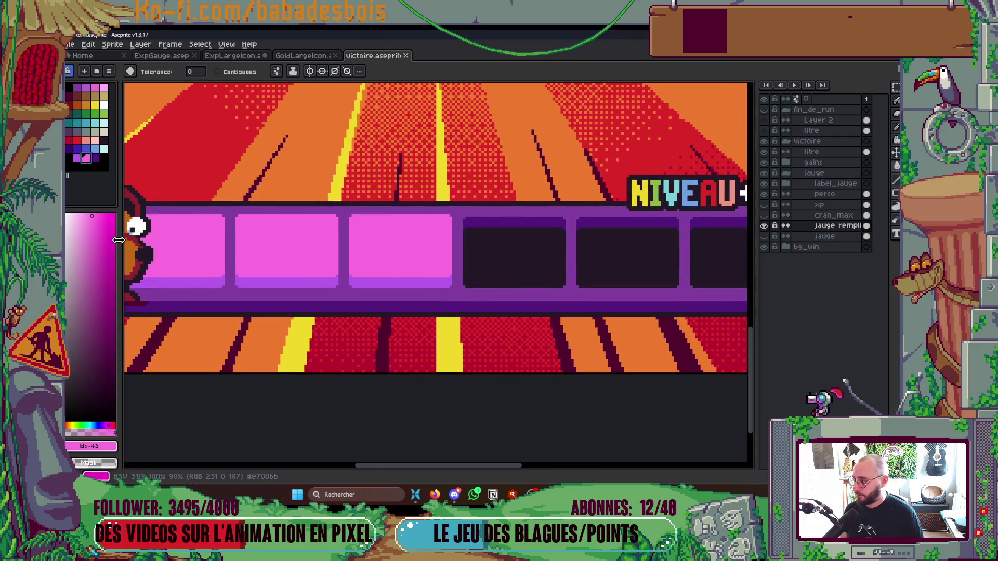
left_click(90, 220)
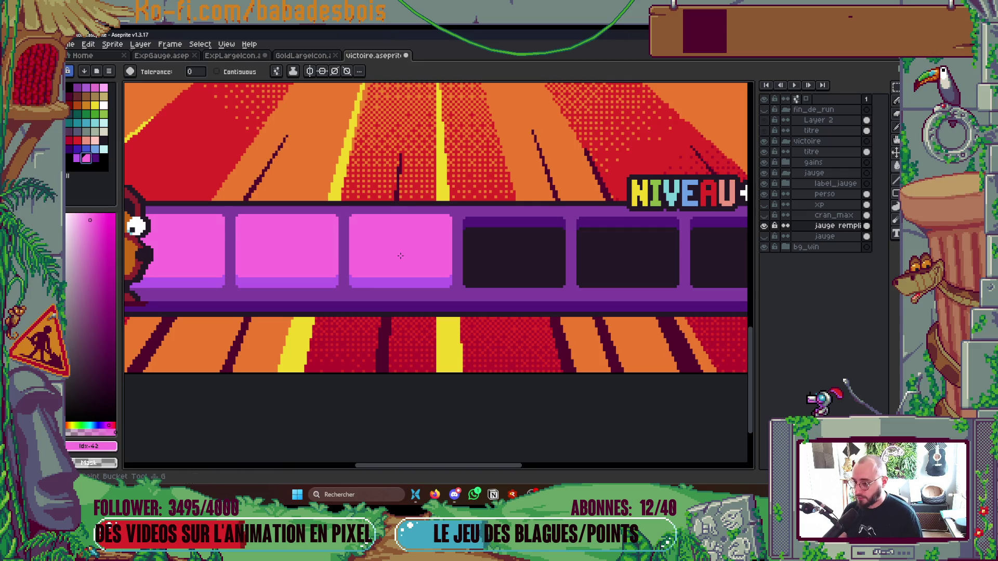
scroll(400, 256, "down", 3)
key("ctrl+s")
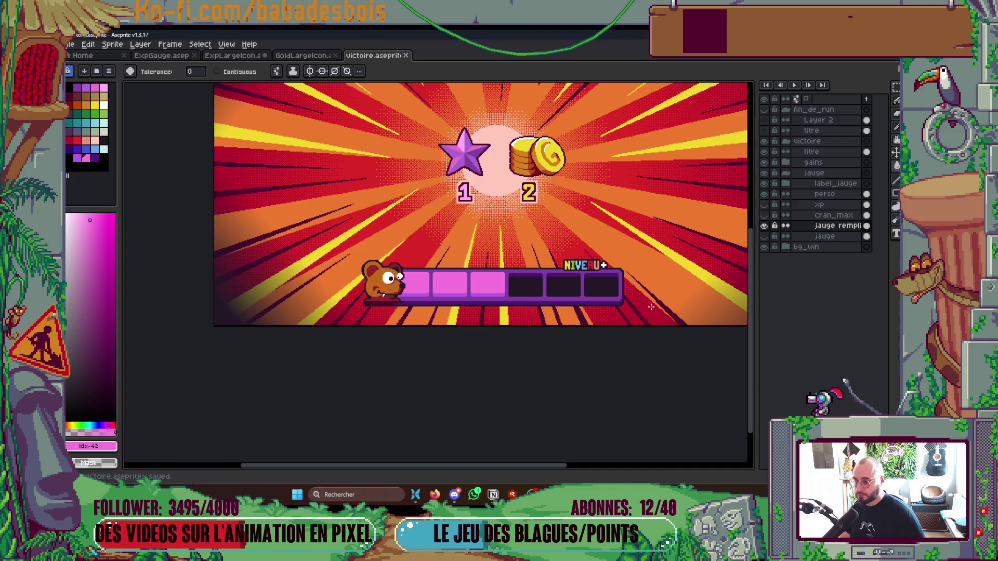
scroll(650, 306, "down", 1)
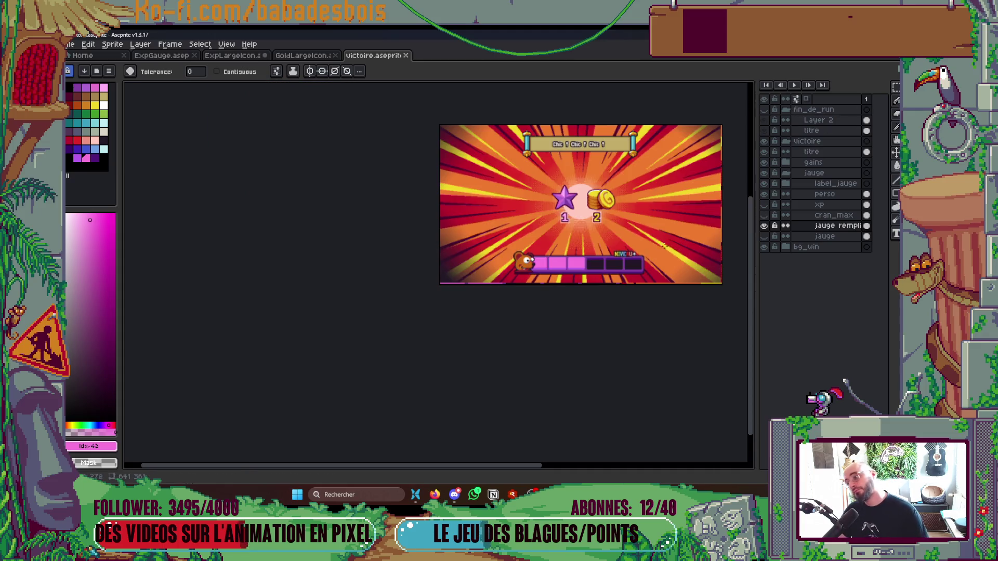
scroll(624, 264, "up", 1)
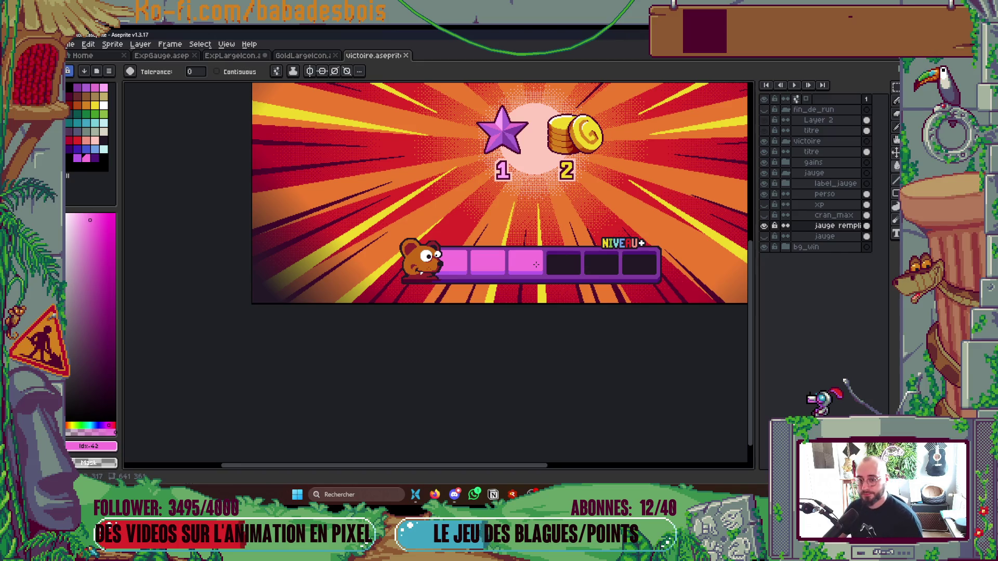
scroll(514, 253, "up", 1)
scroll(515, 254, "up", 2)
key("v")
left_click(326, 283)
key("b")
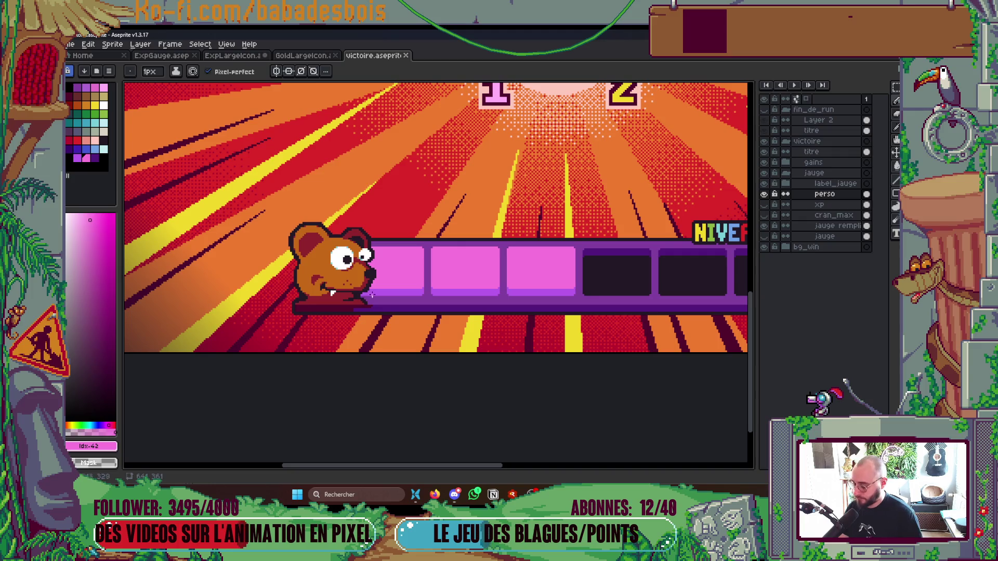
key("v")
left_click_drag(337, 290, 303, 288)
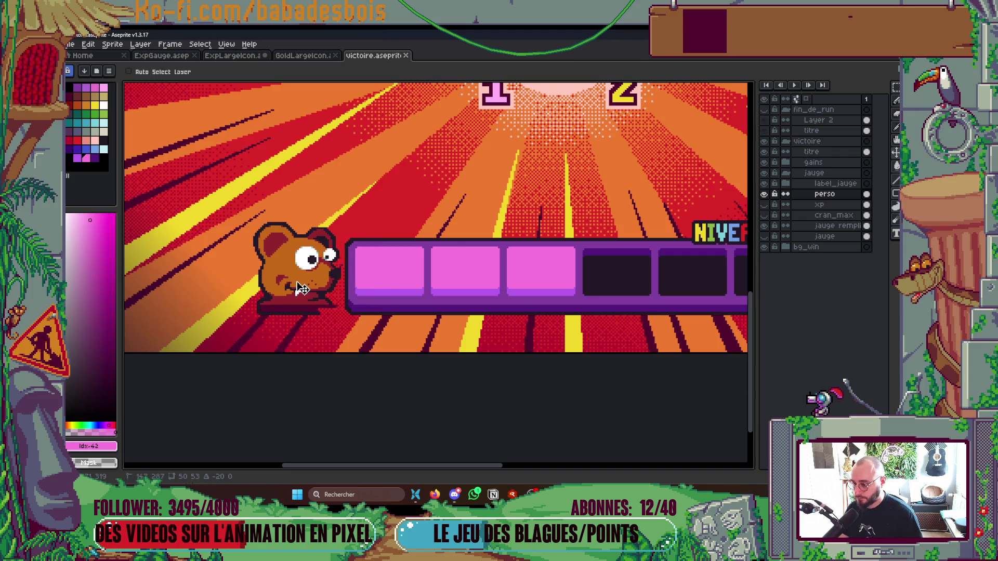
key("ctrl+z")
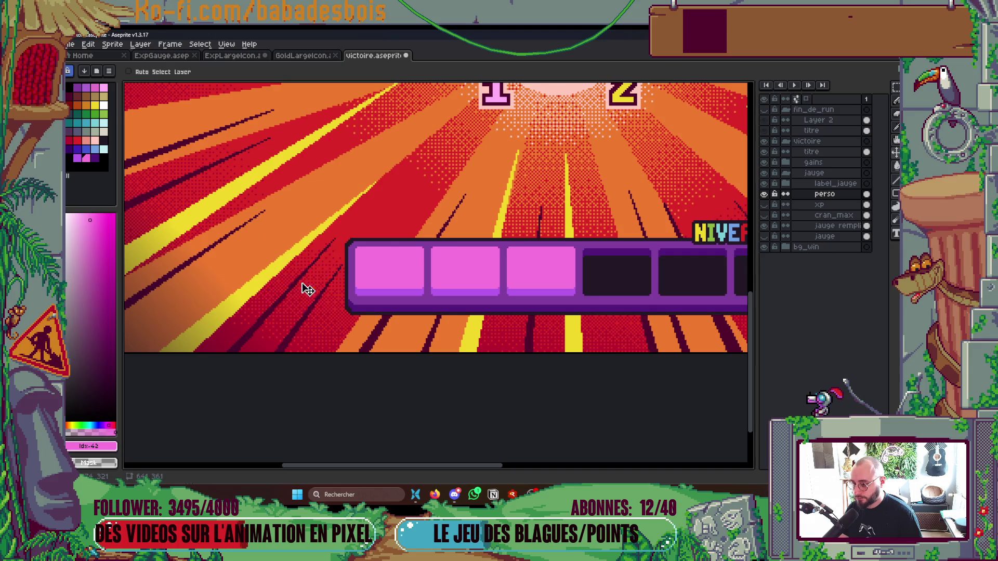
scroll(301, 284, "down", 4)
scroll(461, 264, "up", 2)
scroll(461, 264, "down", 2)
key("ctrl+y")
scroll(417, 260, "up", 3)
scroll(416, 260, "up", 1)
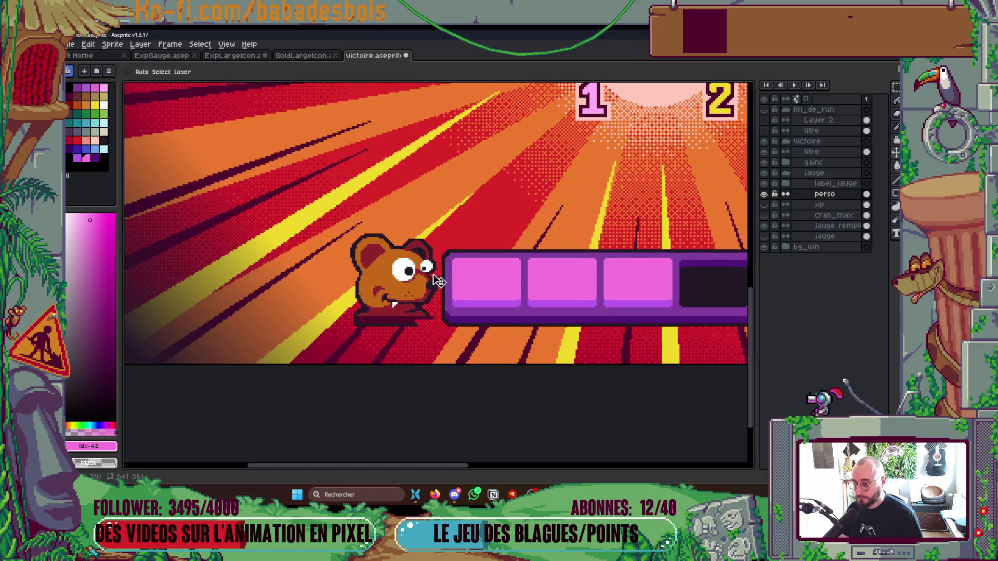
scroll(398, 284, "right", 2)
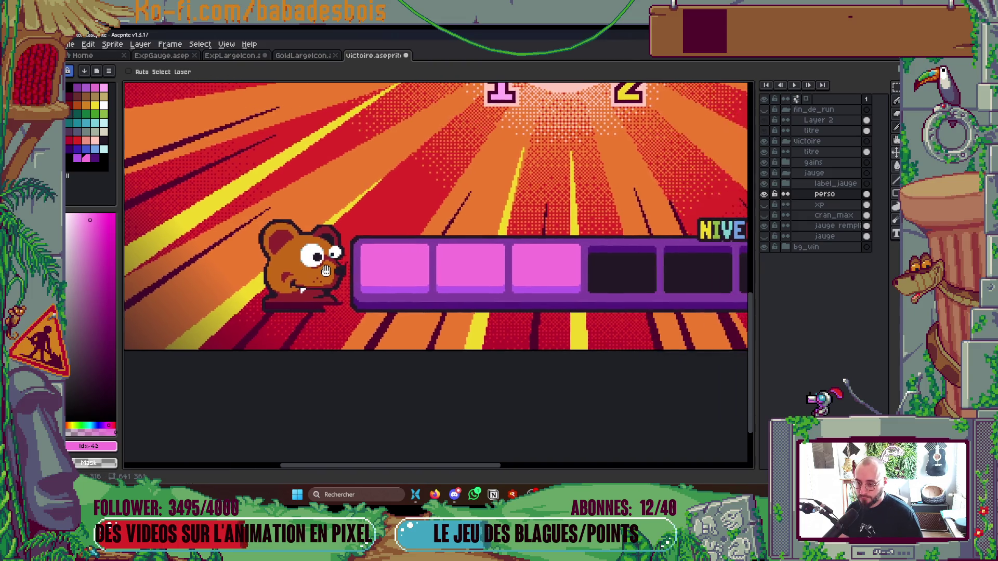
scroll(331, 269, "down", 2)
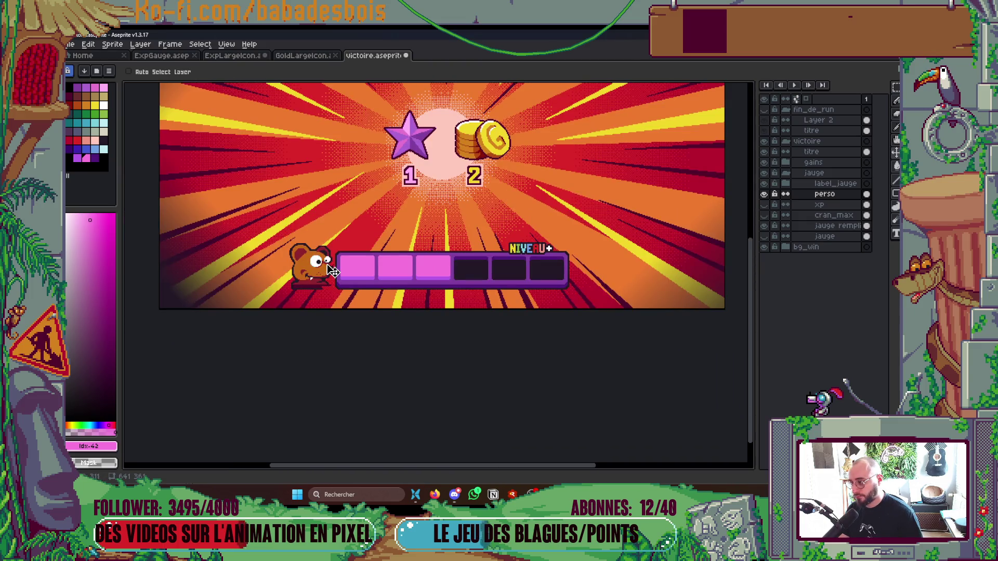
scroll(328, 270, "up", 2)
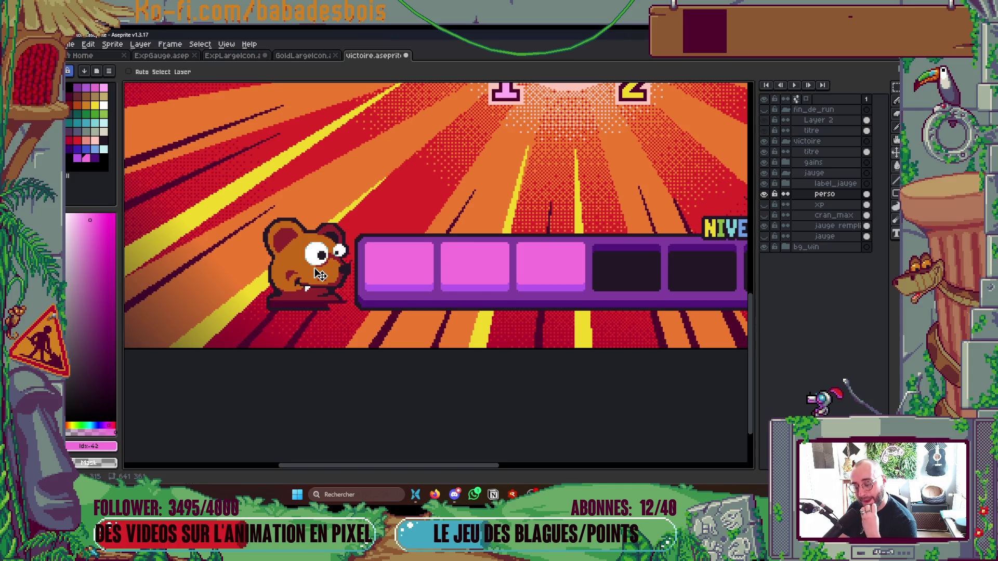
left_click(384, 246, "alt")
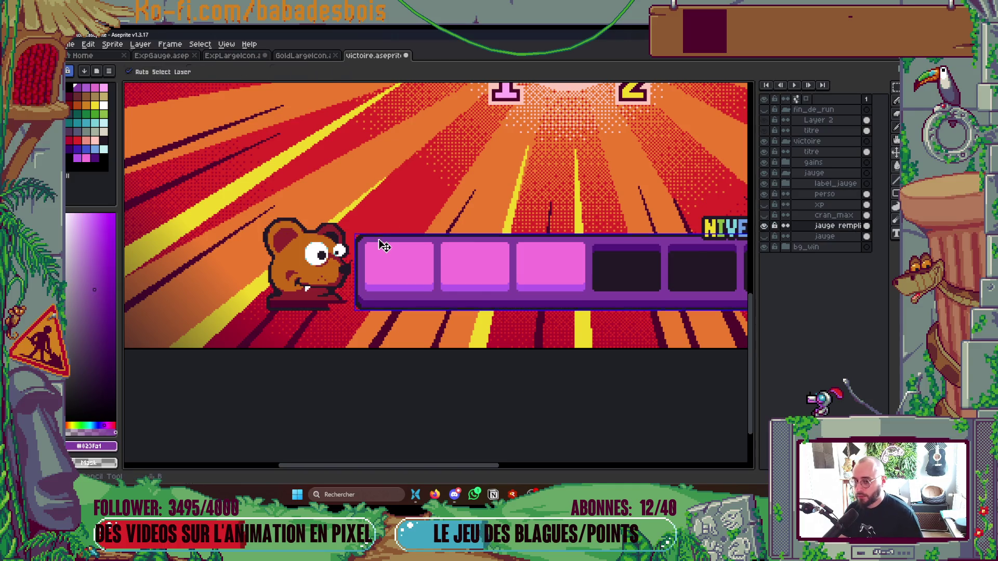
right_click(830, 225)
mouse_move(848, 246)
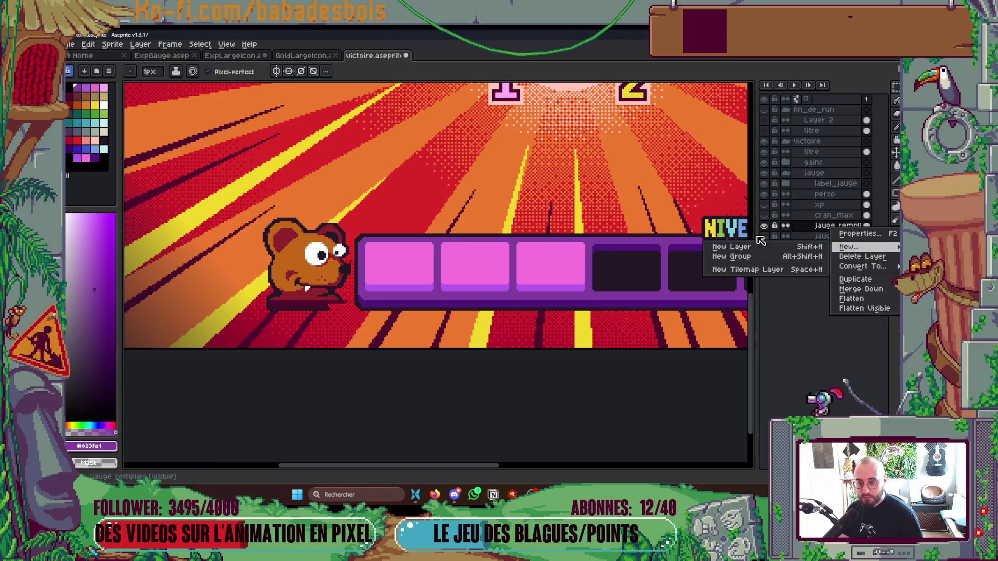
left_click(741, 246)
left_click(895, 193)
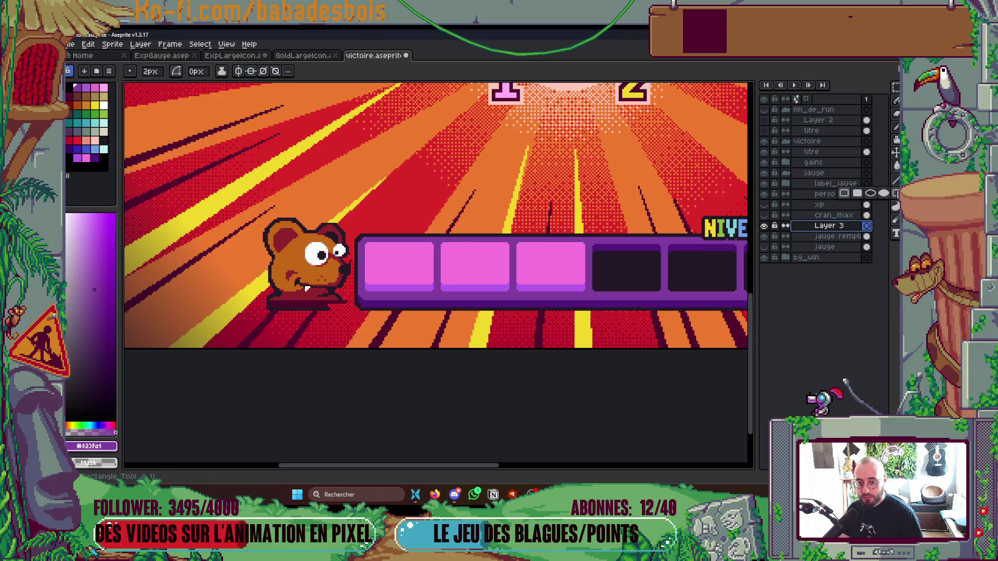
left_click(871, 194)
left_click_drag(259, 207, 388, 322)
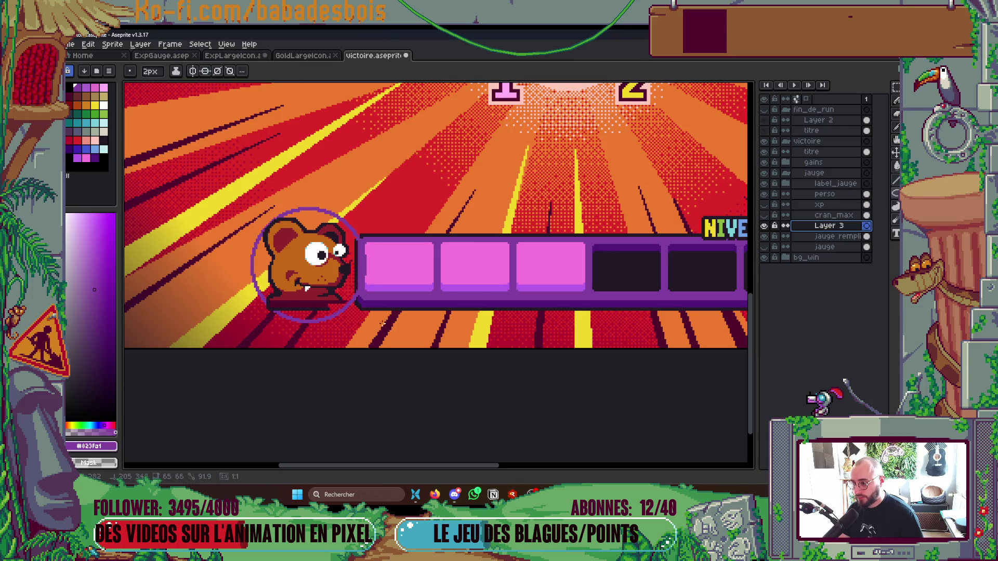
left_click_drag(389, 322, 403, 323)
key("g")
left_click(380, 308)
key("ctrl+z")
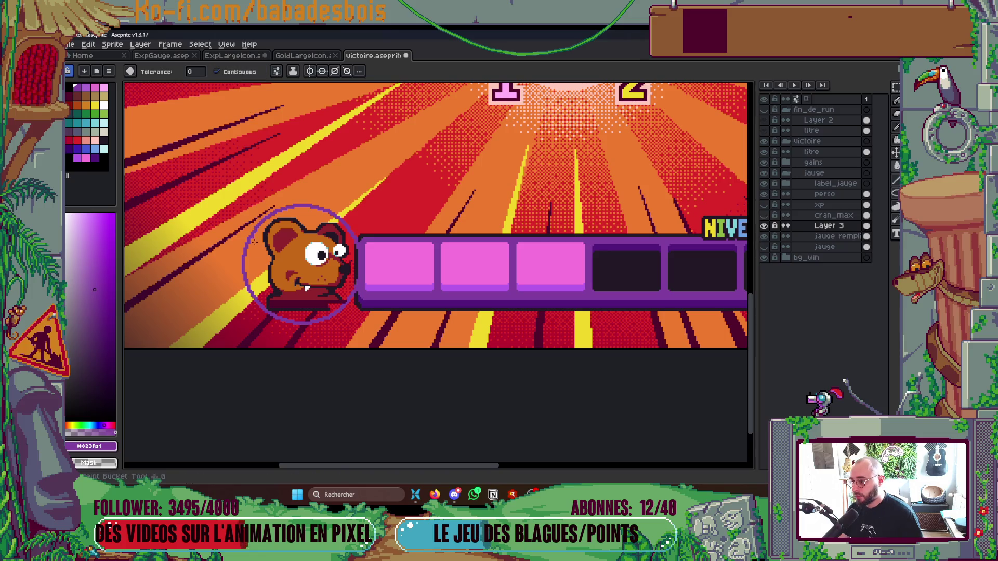
scroll(306, 288, "down", 3)
scroll(307, 253, "up", 1)
scroll(307, 253, "up", 1)
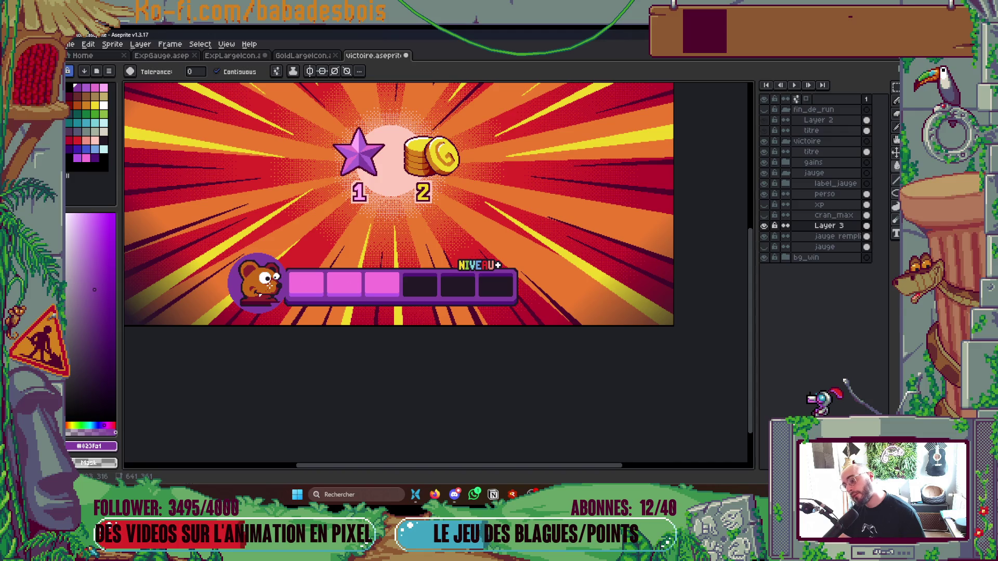
scroll(262, 284, "up", 1)
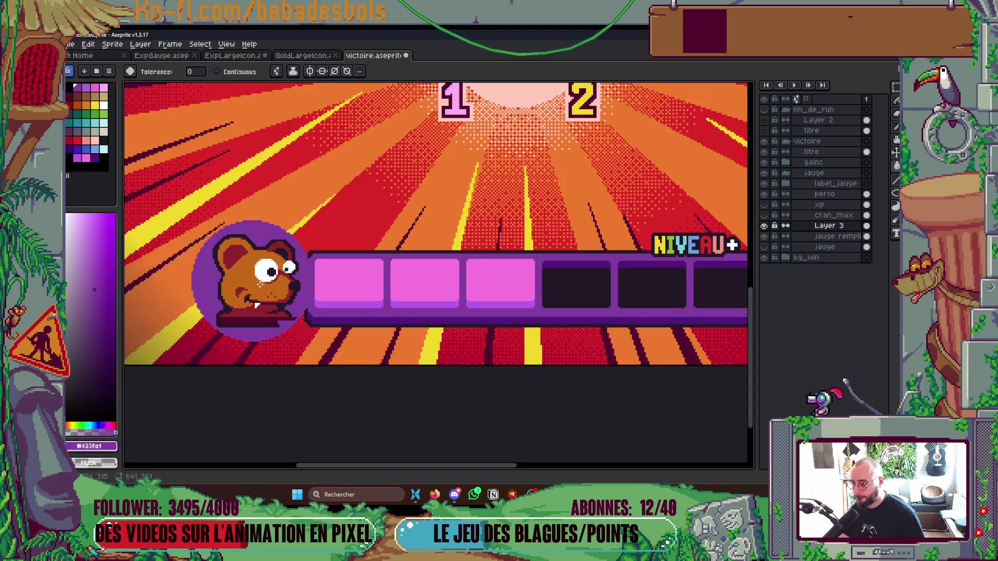
key("Delete")
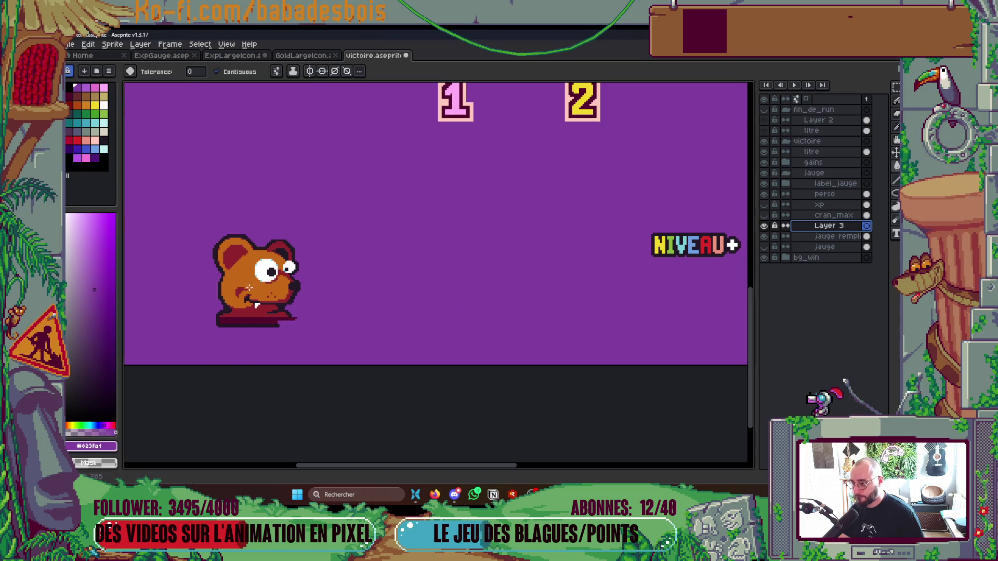
key("z")
scroll(246, 288, "down", 4)
scroll(256, 275, "up", 1)
key("ctrl+e")
scroll(385, 296, "up", 3)
scroll(676, 274, "left", 5)
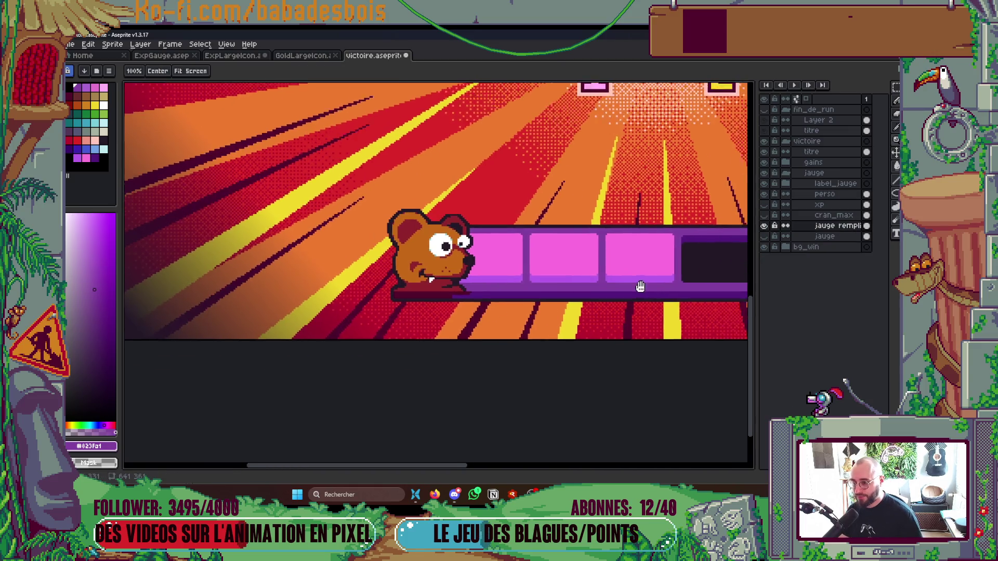
scroll(656, 281, "down", 3)
scroll(571, 311, "up", 1)
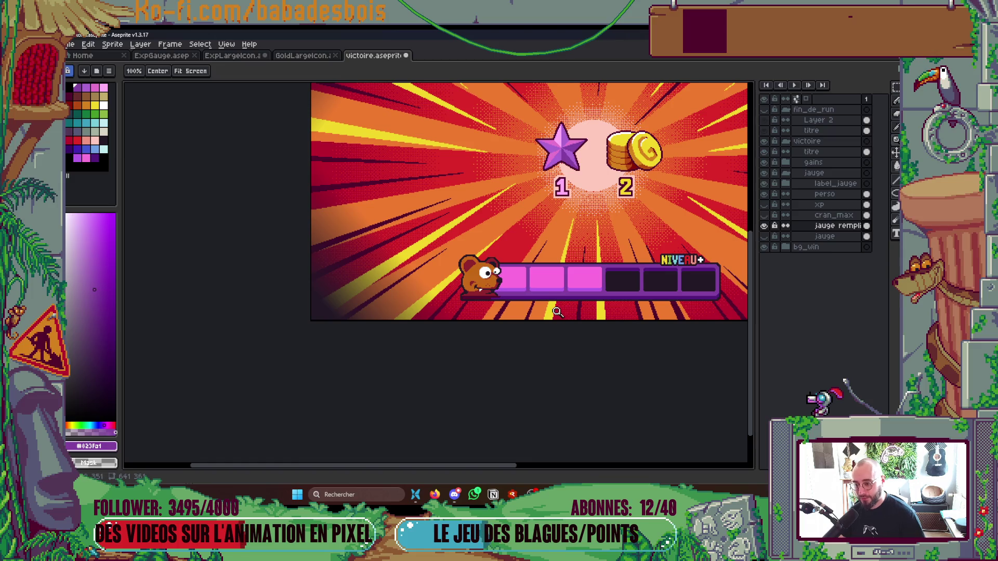
left_click(480, 281, "ctrl")
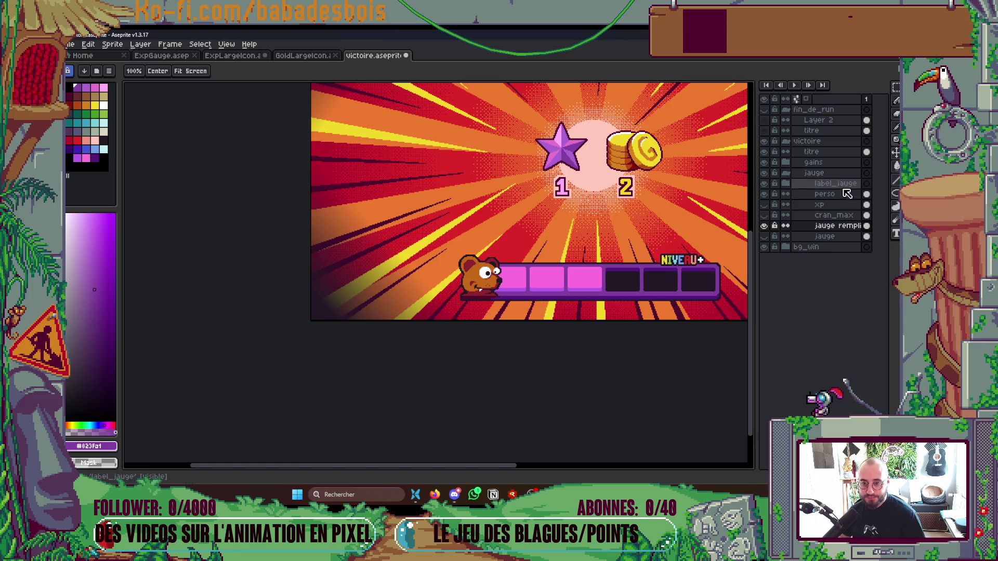
scroll(483, 288, "up", 2)
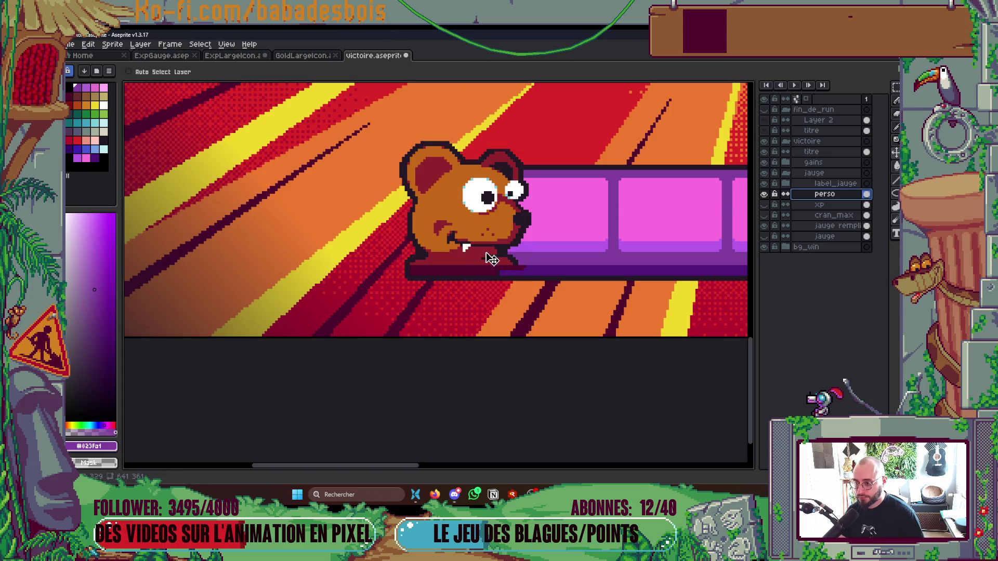
scroll(501, 261, "up", 1)
- Fill the dark band under the bear with the sampled maroon colour
key("g")
scroll(468, 276, "up", 1)
left_click(467, 261, "alt")
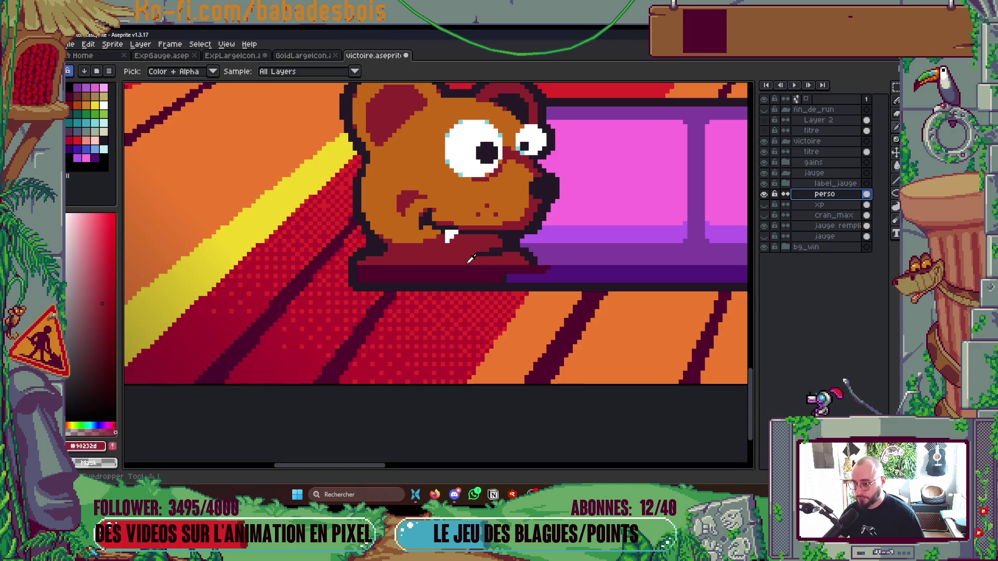
left_click(463, 267)
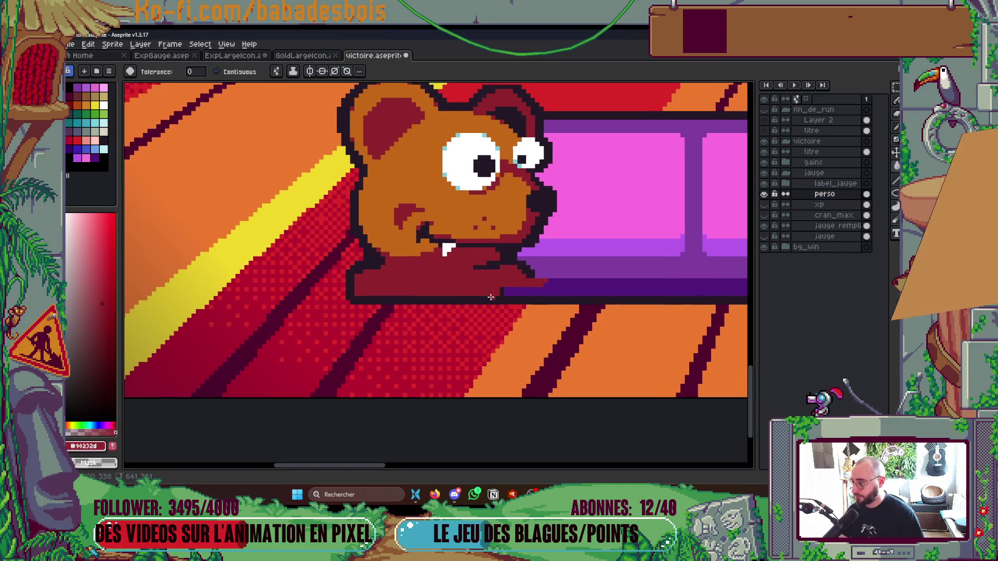
scroll(480, 276, "up", 2)
scroll(480, 276, "up", 2)
- Paint dark outline pixels near the bear's base, undoing a mistaken maroon fill
key("b")
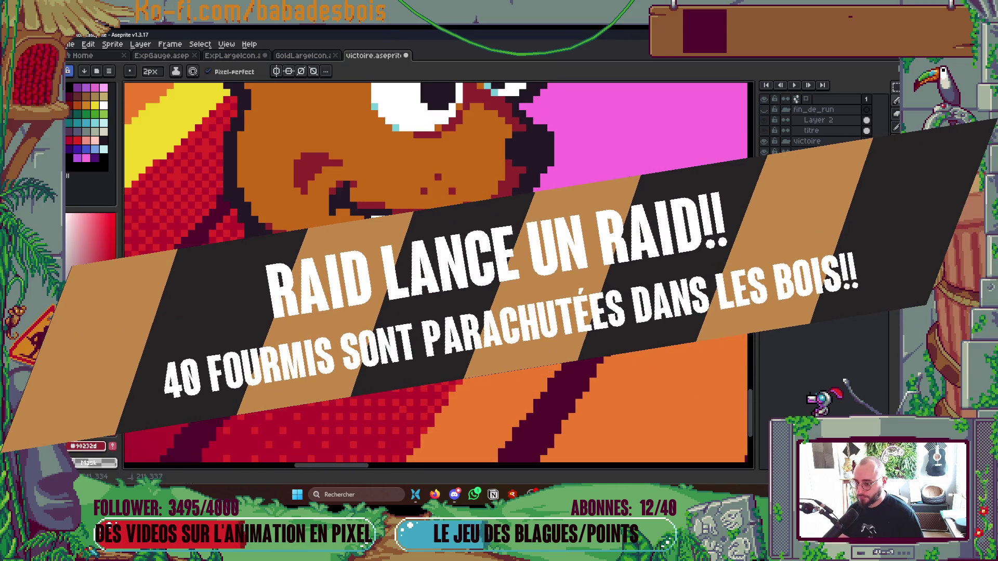
scroll(509, 278, "up", 2)
left_click(508, 278, "alt")
left_click_drag(511, 282, 521, 301)
left_click(468, 252, "alt")
key("g")
left_click(465, 285)
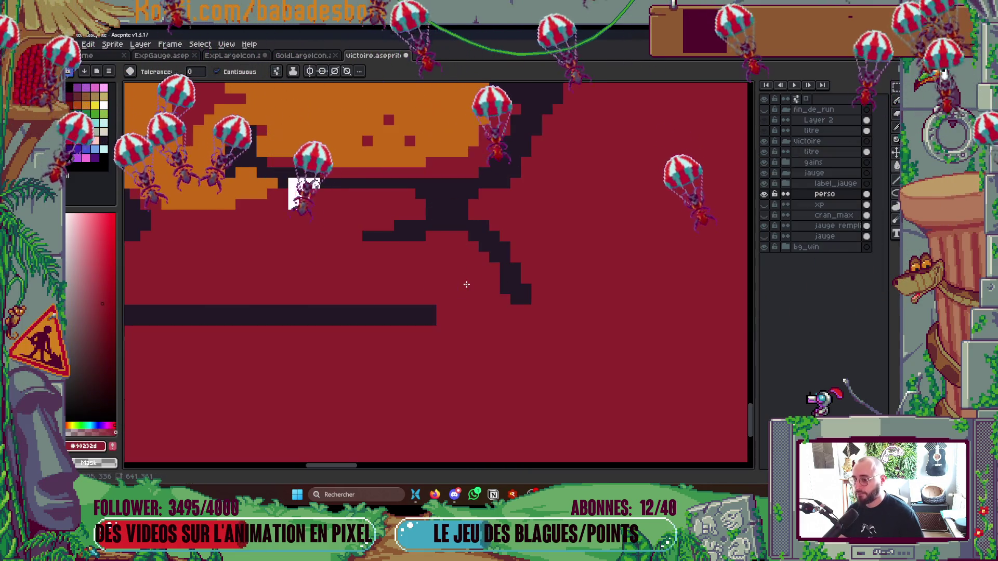
key("ctrl+z")
- Prepare a 1px pencil with the sampled dark outline colour for touch-ups
key("b")
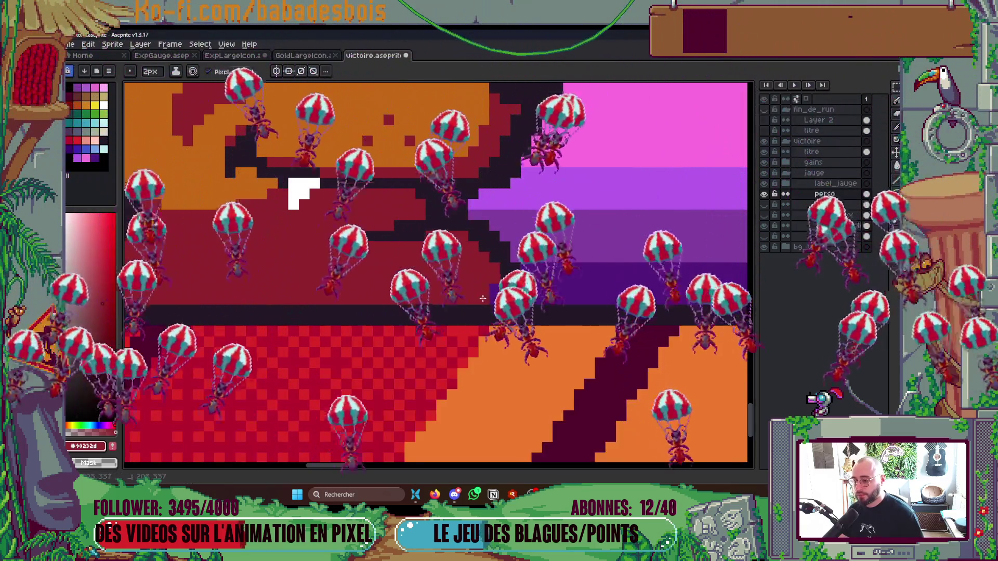
key("minus")
left_click(526, 317, "alt")
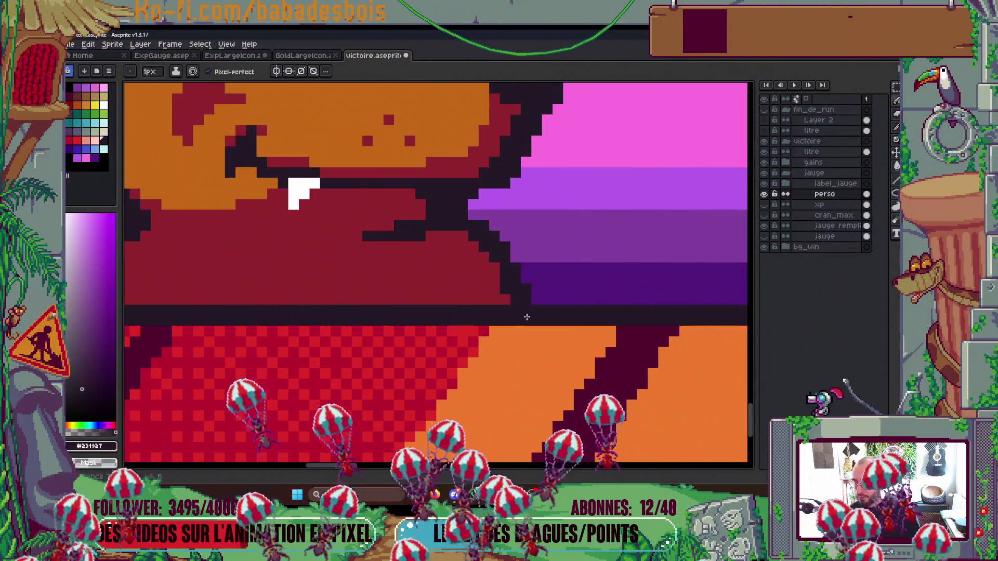
scroll(313, 317, "down", 3)
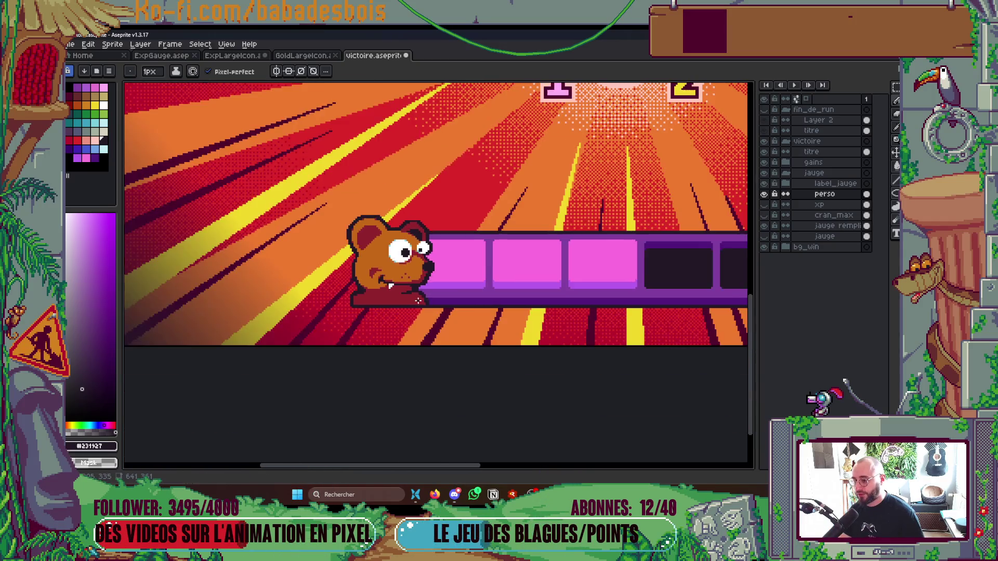
scroll(452, 319, "down", 2)
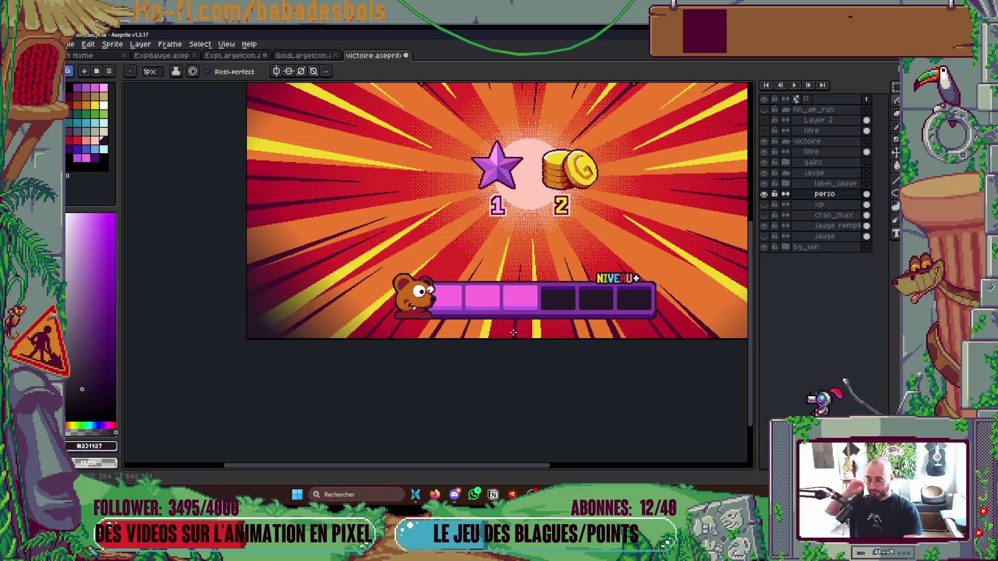
- Review the scene and save the victoire sprite
left_click_drag(487, 338, 492, 333)
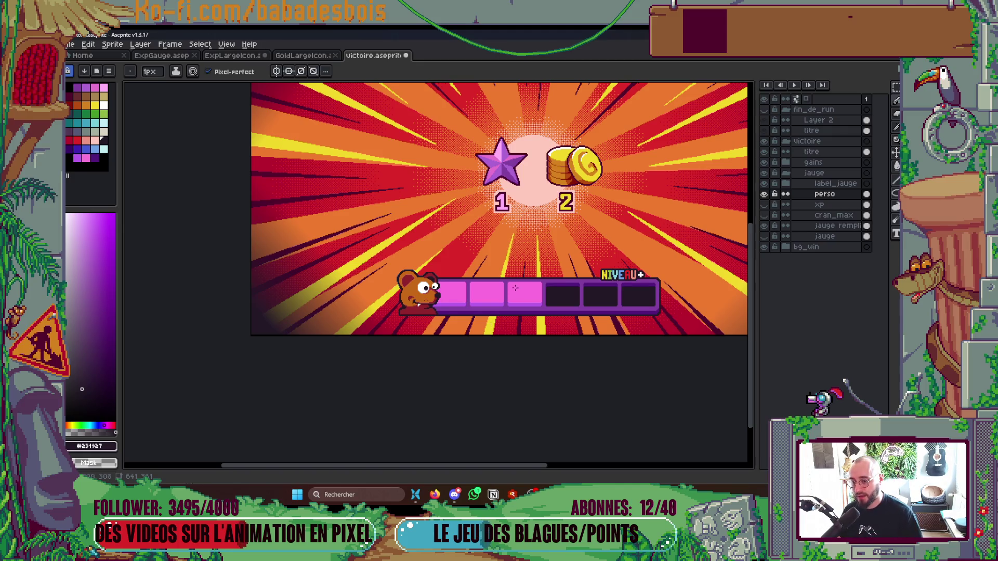
left_click_drag(515, 287, 520, 283)
key("ctrl+s")
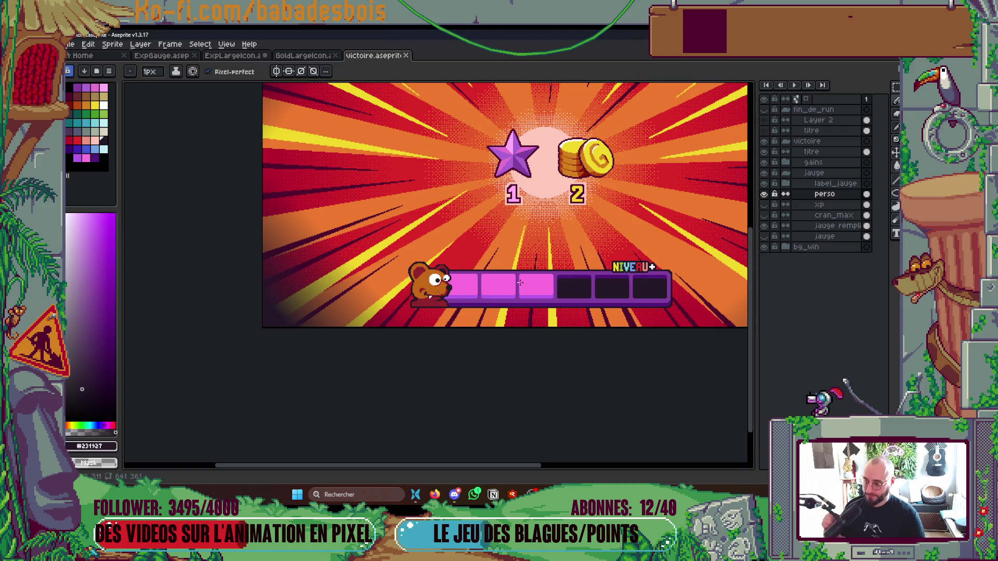
scroll(520, 284, "up", 3)
- Sample the gauge slot pink and make the jauge rempli layer active for filling
left_click(554, 271, "alt")
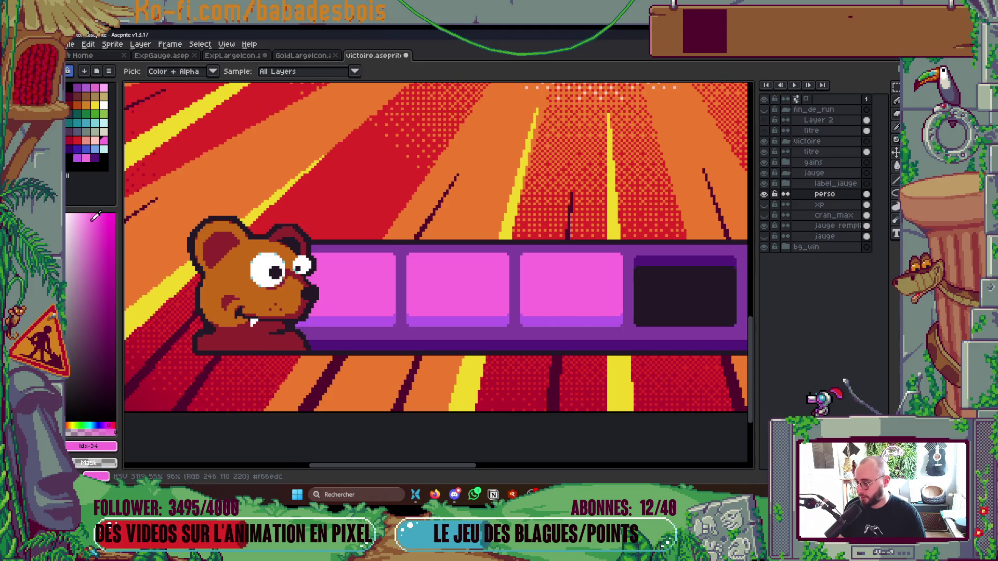
key("g")
left_click(584, 297, "ctrl")
scroll(581, 287, "down", 3)
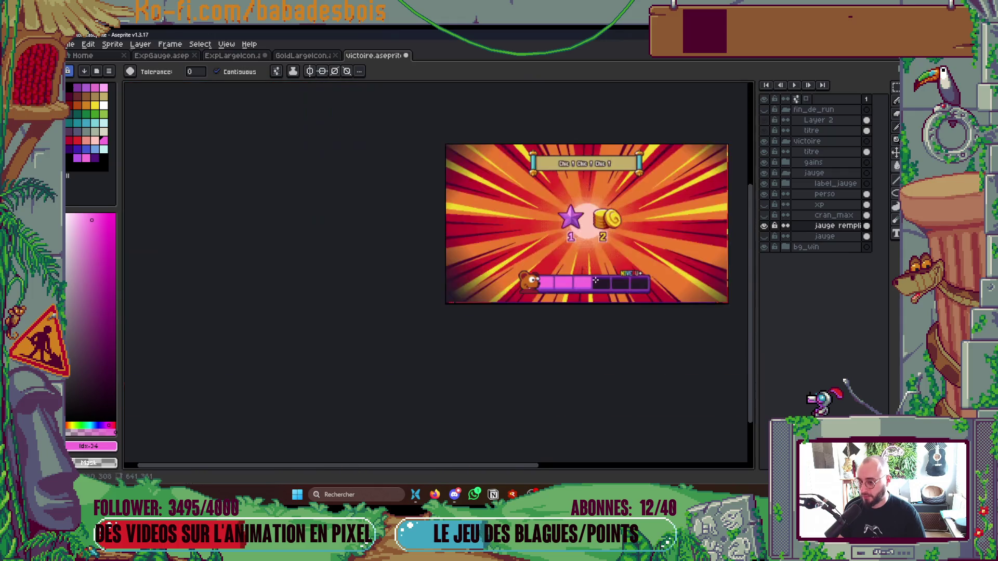
scroll(608, 279, "up", 3)
- Save victoire.aseprite again
key("ctrl+s")
scroll(609, 289, "down", 2)
scroll(608, 290, "down", 2)
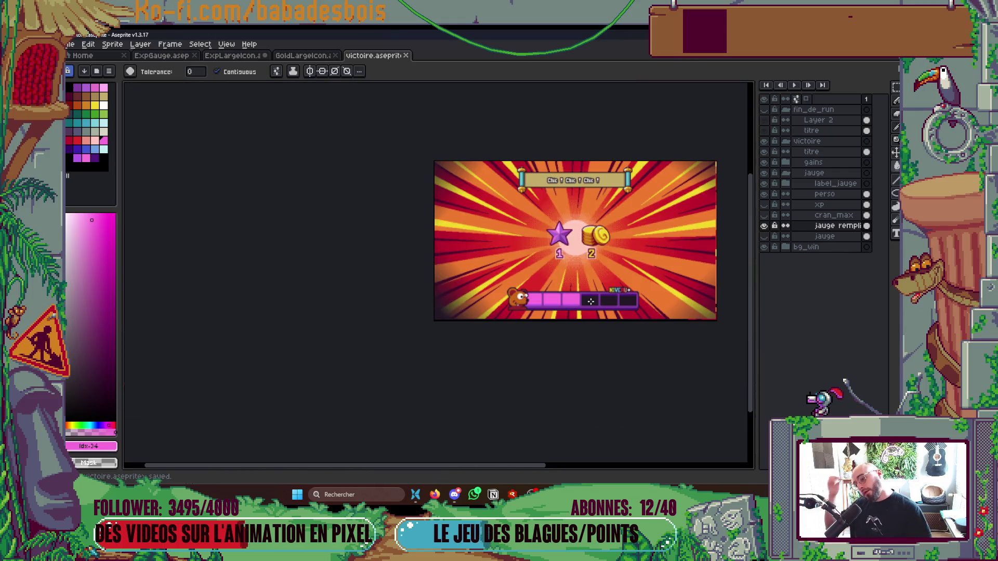
scroll(585, 322, "up", 2)
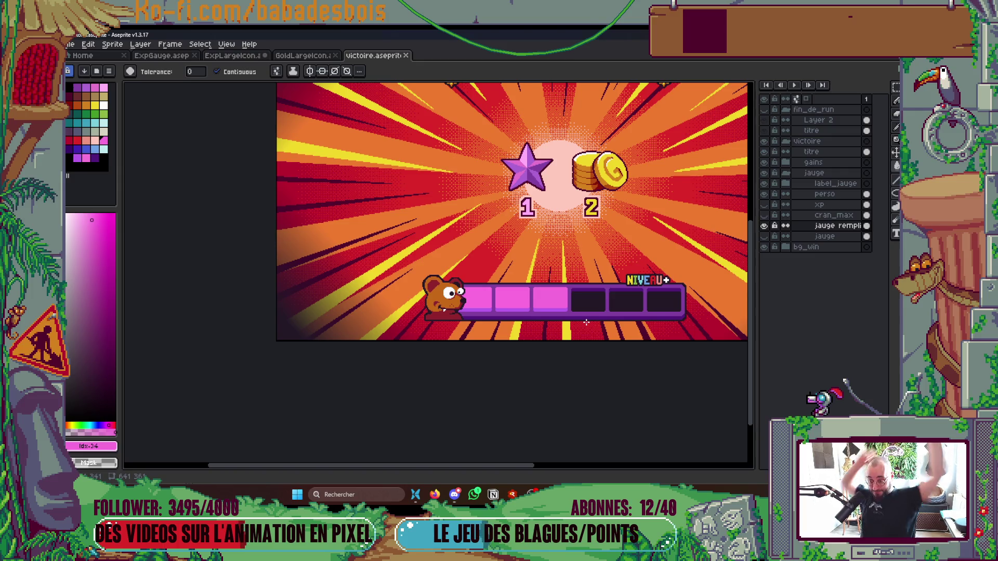
scroll(585, 322, "up", 3)
scroll(536, 314, "up", 1)
- Fill the gauge area with the bar's sampled purple and save the victory screen
key("i")
left_click(511, 287)
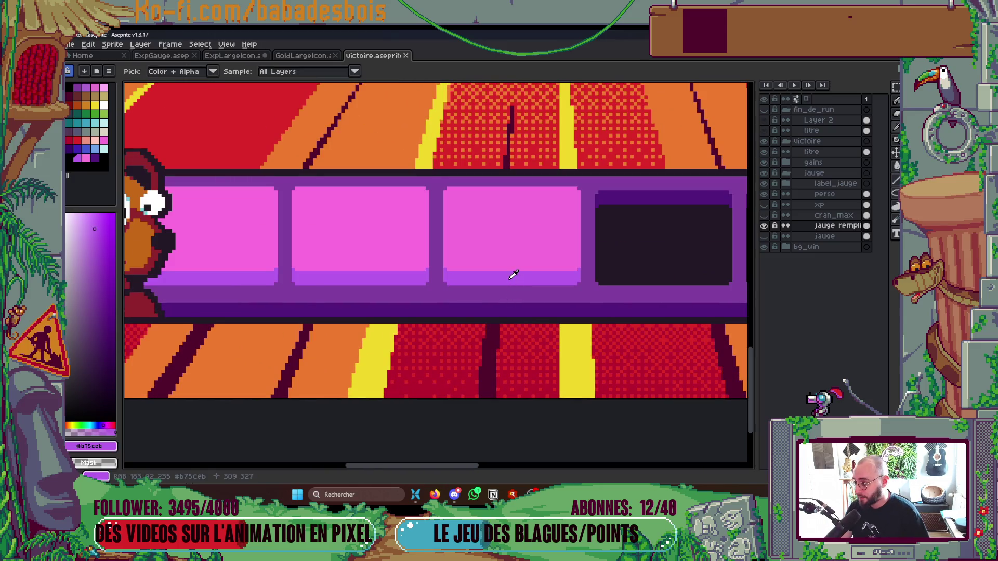
left_click(96, 231)
key("g")
scroll(515, 279, "down", 1)
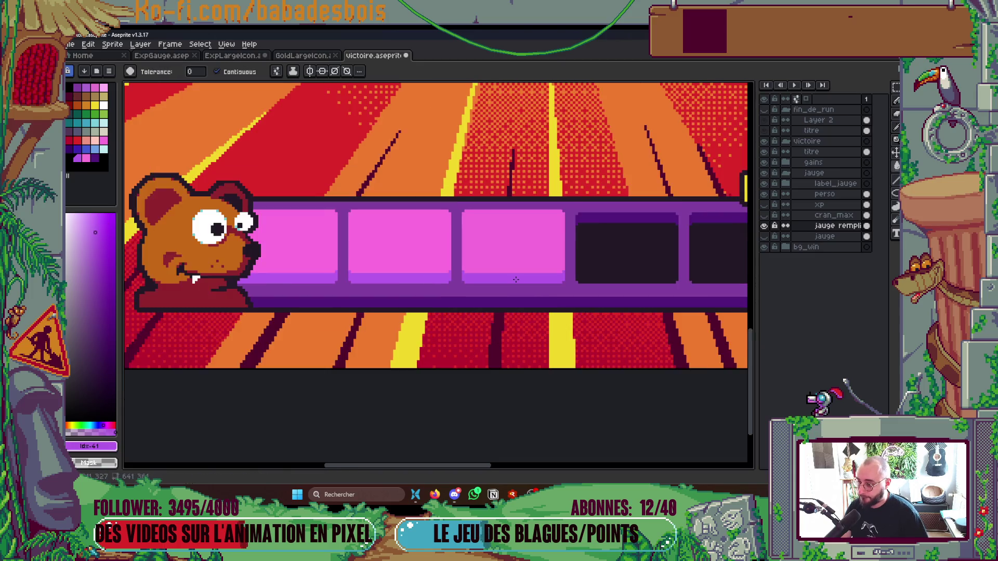
scroll(521, 277, "down", 1)
scroll(521, 277, "down", 1)
key("ctrl+s")
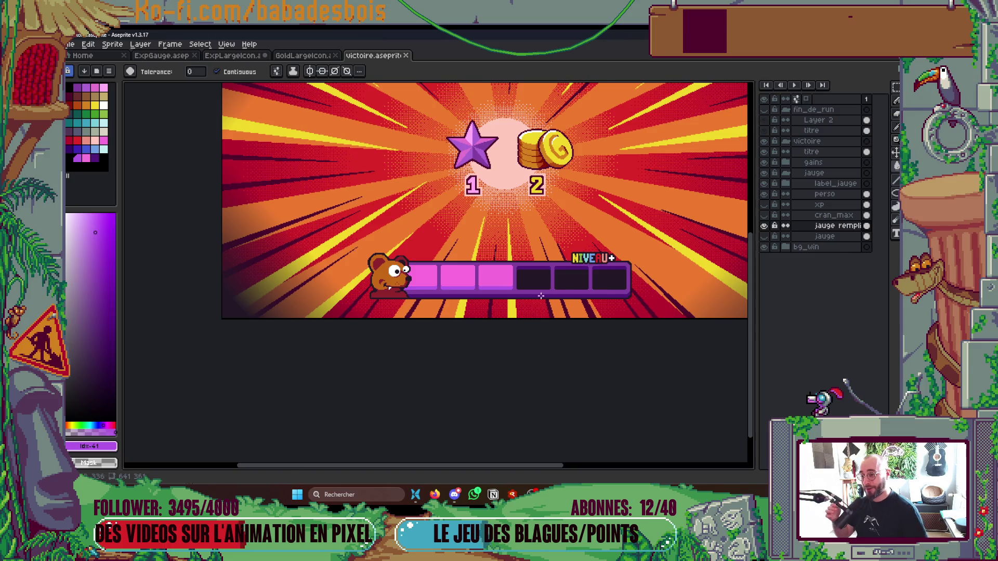
scroll(494, 267, "up", 1)
scroll(495, 267, "up", 1)
- Sample the filled slot pink for the bucket and save the victory screen
key("i")
left_click(494, 239)
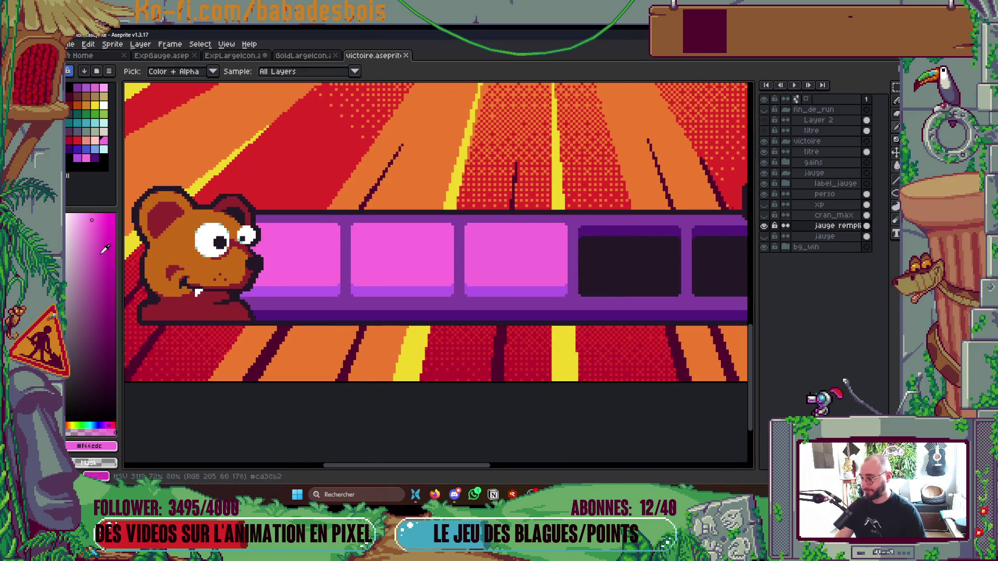
key("g")
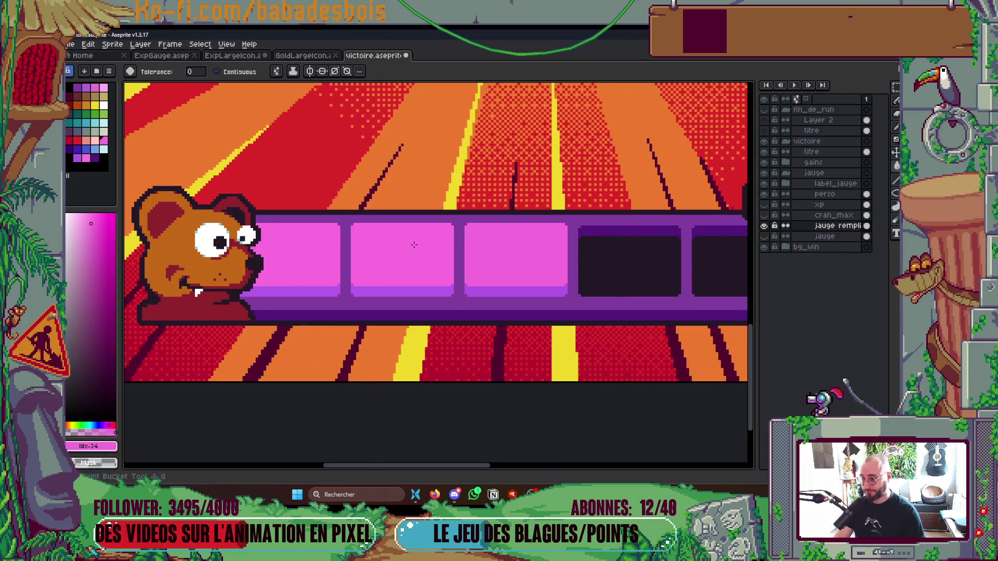
scroll(545, 257, "down", 2)
key("ctrl+s")
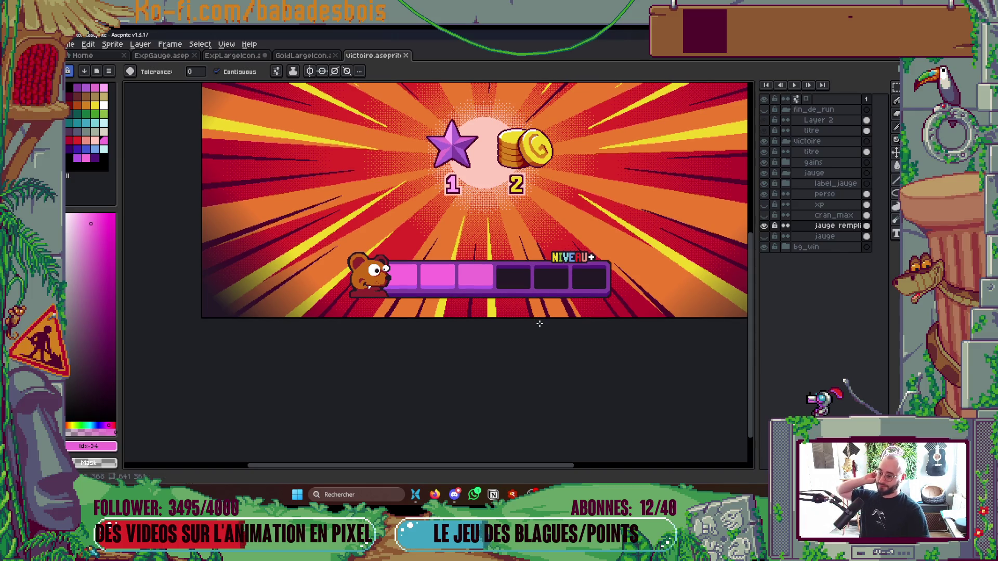
scroll(427, 269, "up", 2)
key("ctrl")
key("ctrl")
key("ctrl+s")
scroll(313, 258, "down", 3)
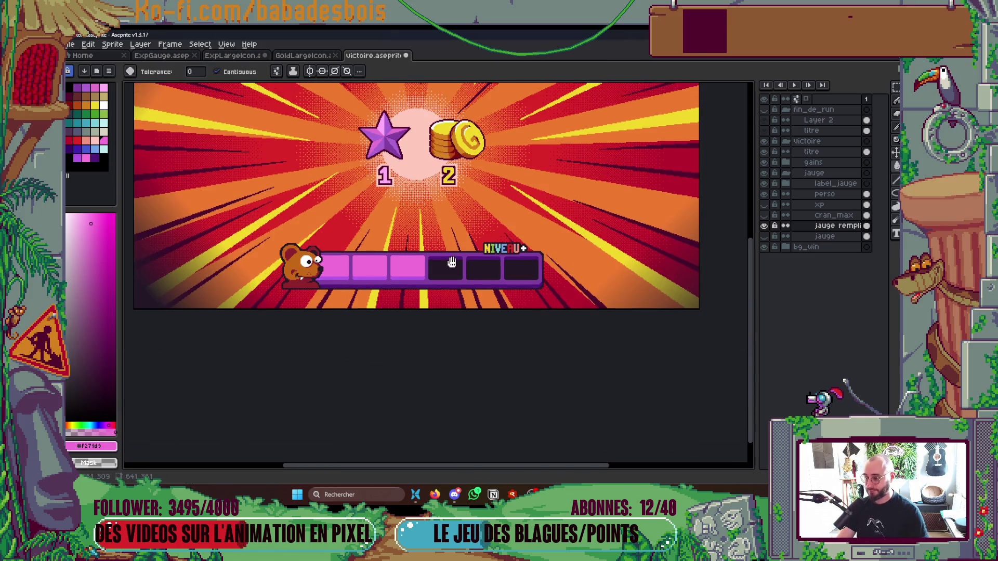
scroll(454, 272, "up", 1)
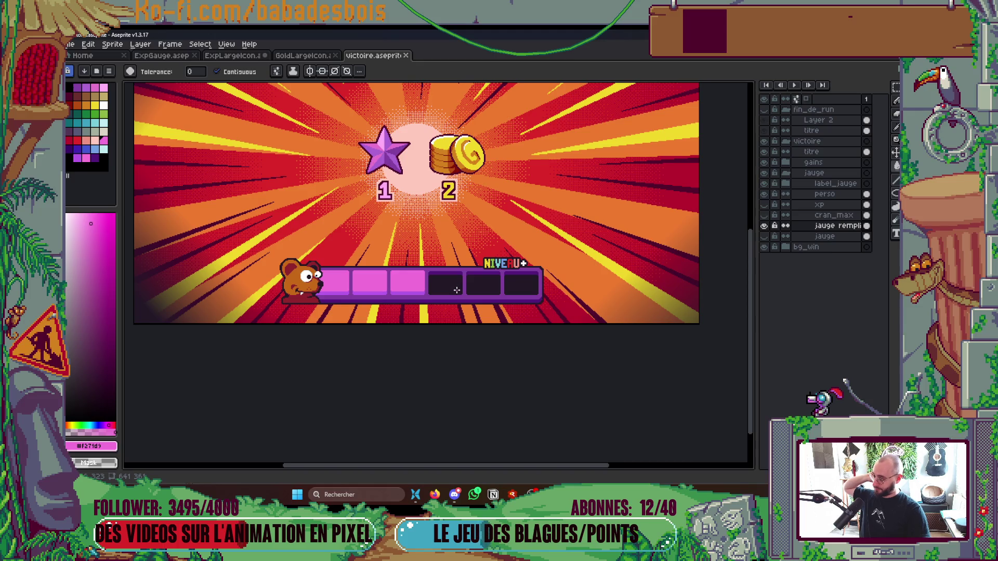
scroll(442, 328, "up", 2)
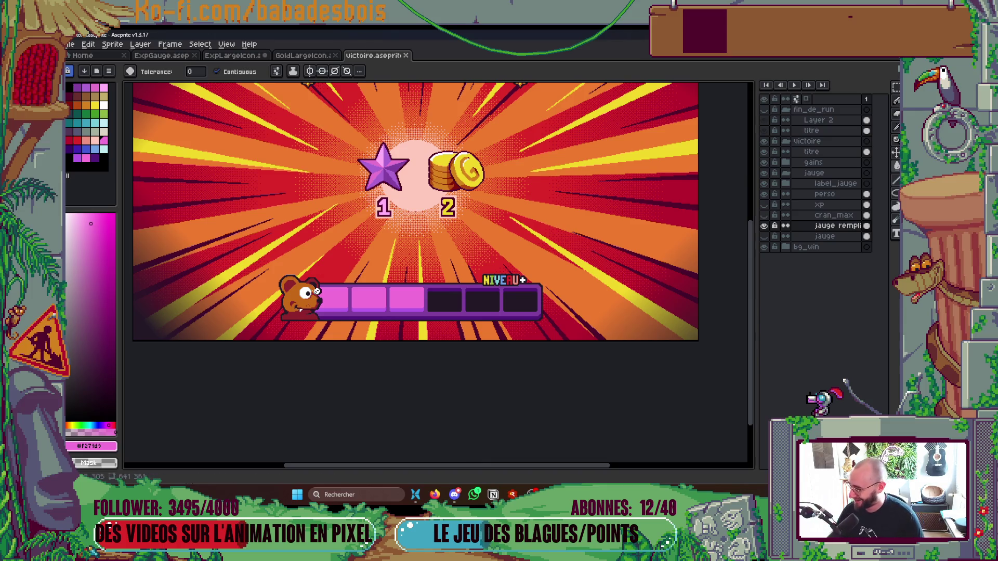
scroll(285, 317, "up", 3)
- Draw a brown line along the bear's lower body on the perso layer
key("b")
left_click(308, 277, "alt")
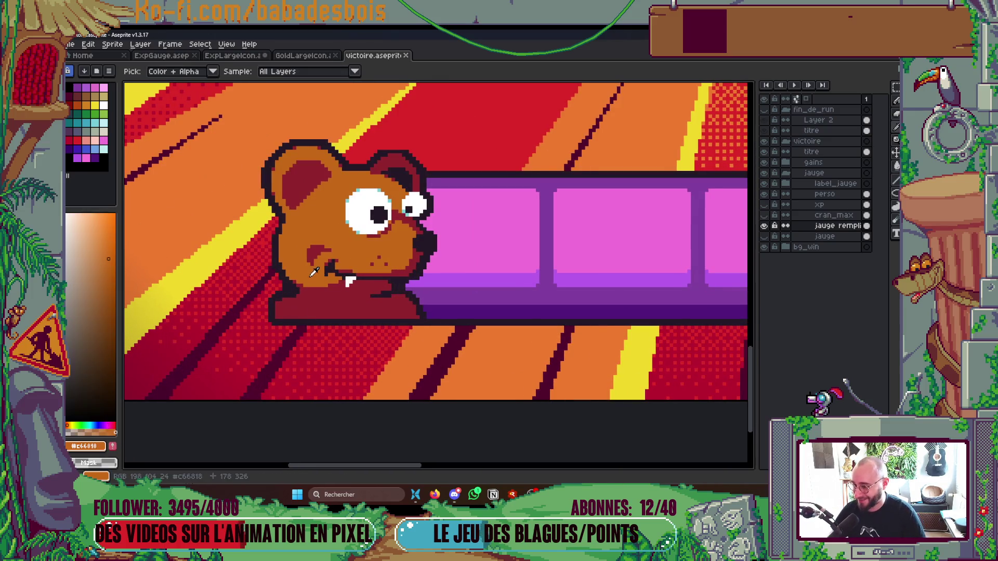
left_click(327, 308, "ctrl")
scroll(330, 313, "up", 1)
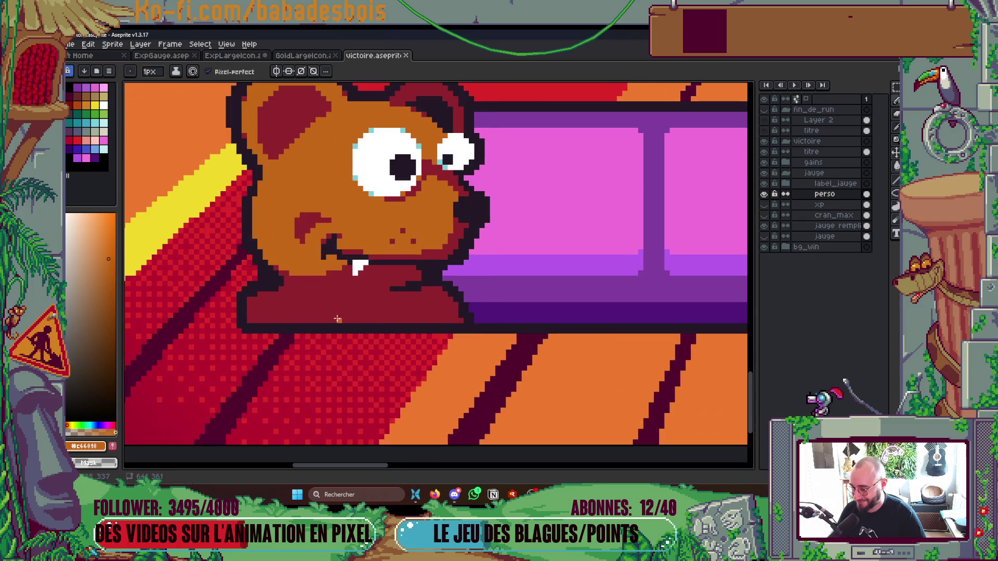
mouse_move(331, 313)
left_mouse_down()
mouse_move(421, 312)
mouse_move(349, 318)
left_mouse_up()
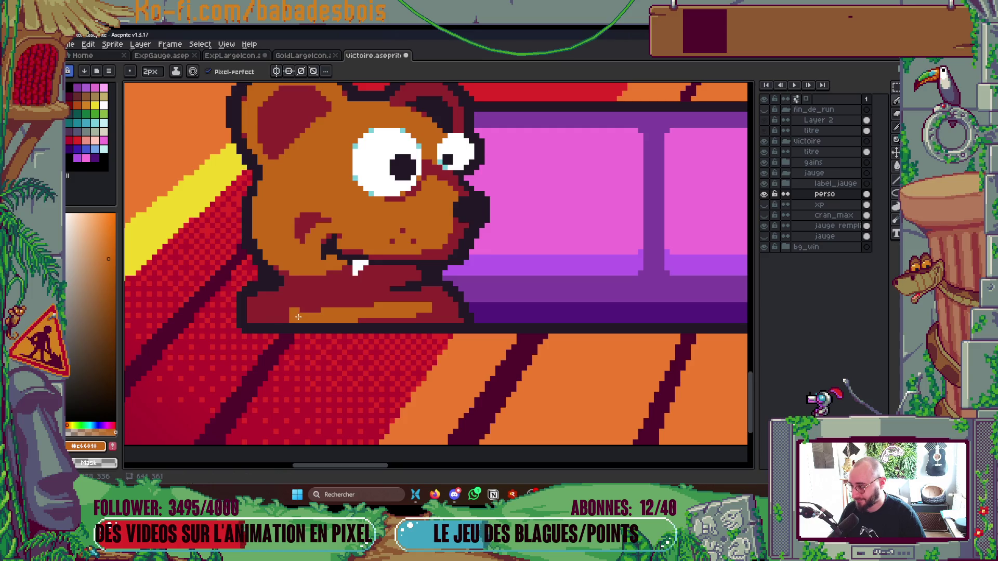
scroll(358, 303, "down", 2)
scroll(436, 319, "down", 2)
scroll(537, 336, "down", 2)
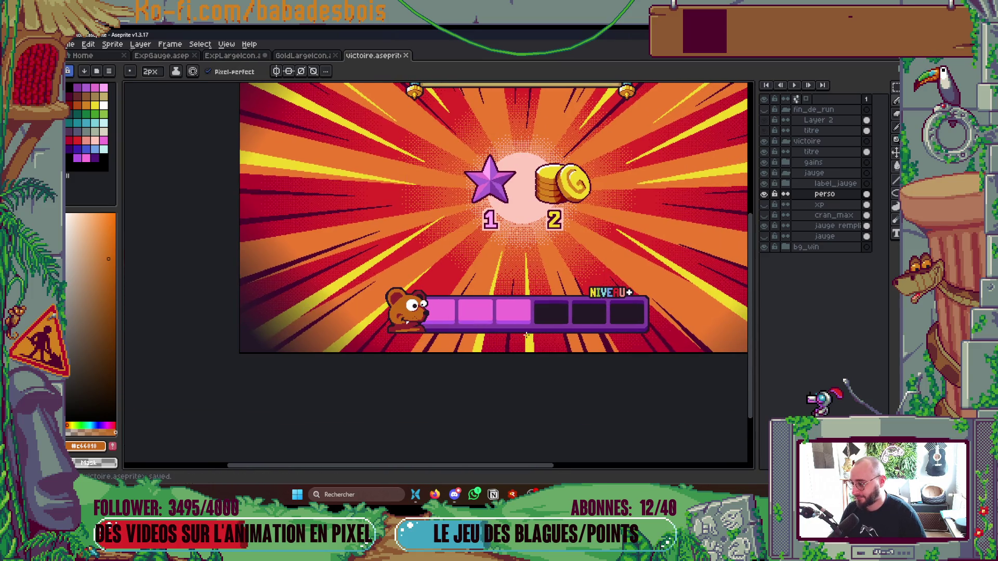
- Frame the whole screen and save the victory mockup
left_click_drag(537, 336, 484, 327)
key("ctrl+s")
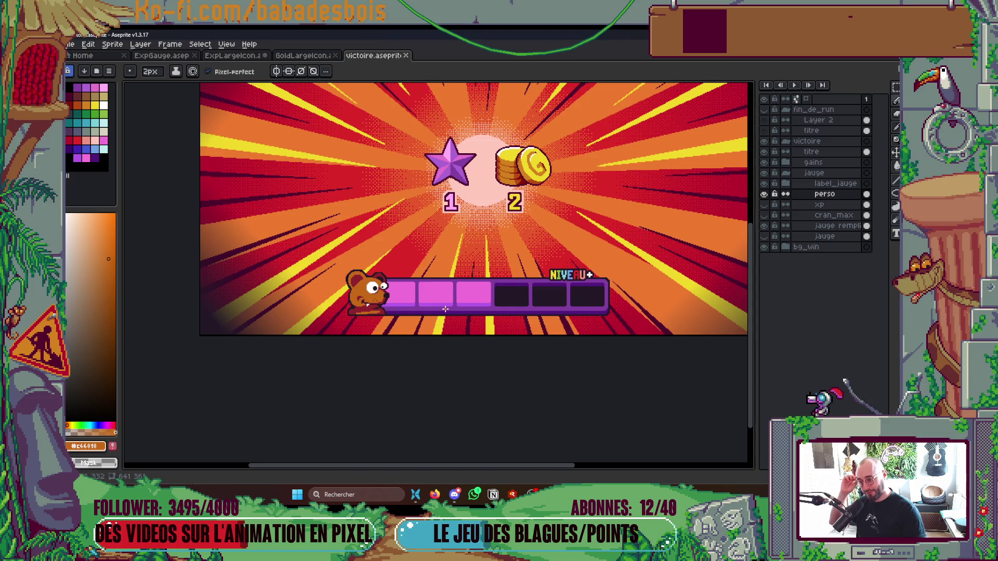
key("v")
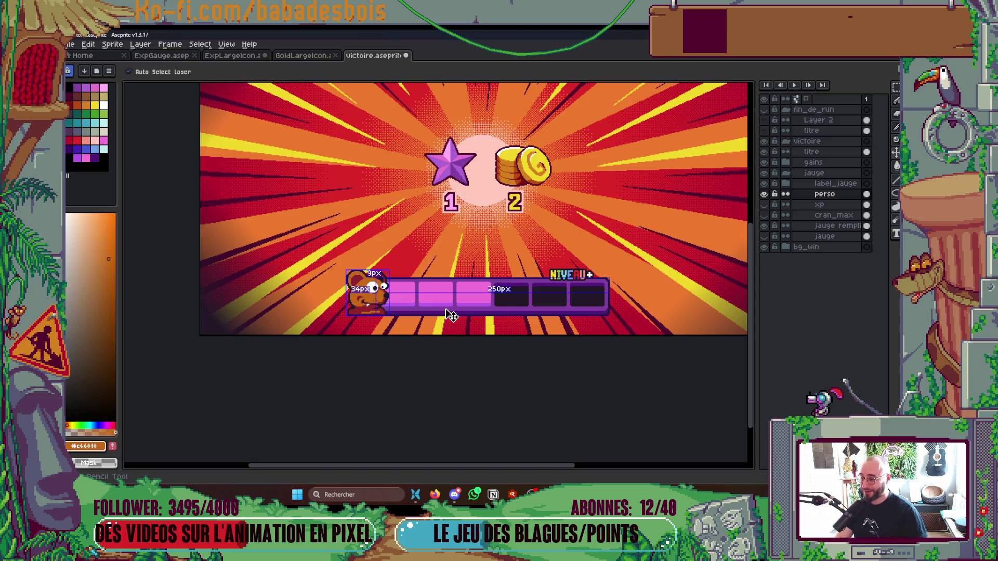
key("ctrl+s")
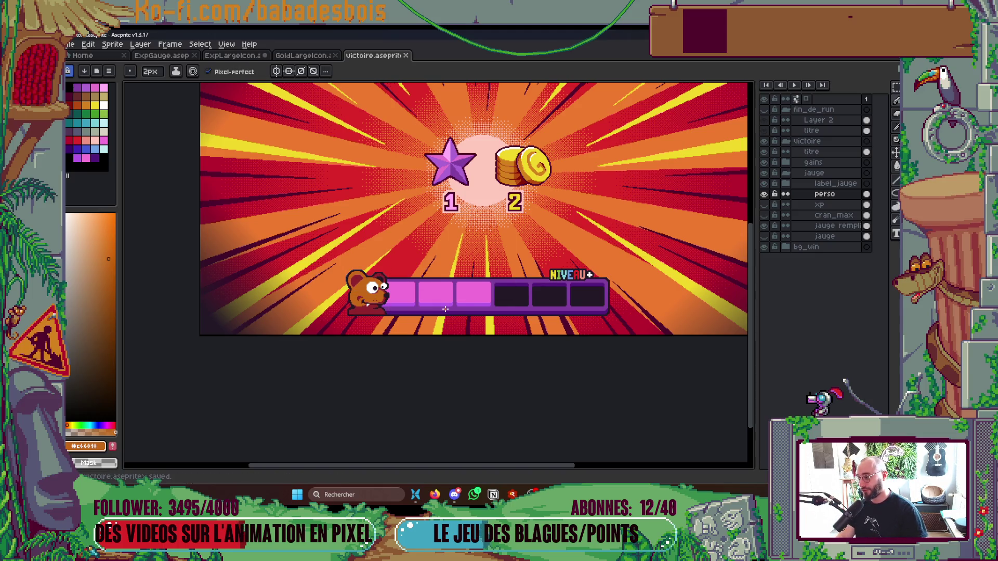
scroll(680, 224, "right", 2)
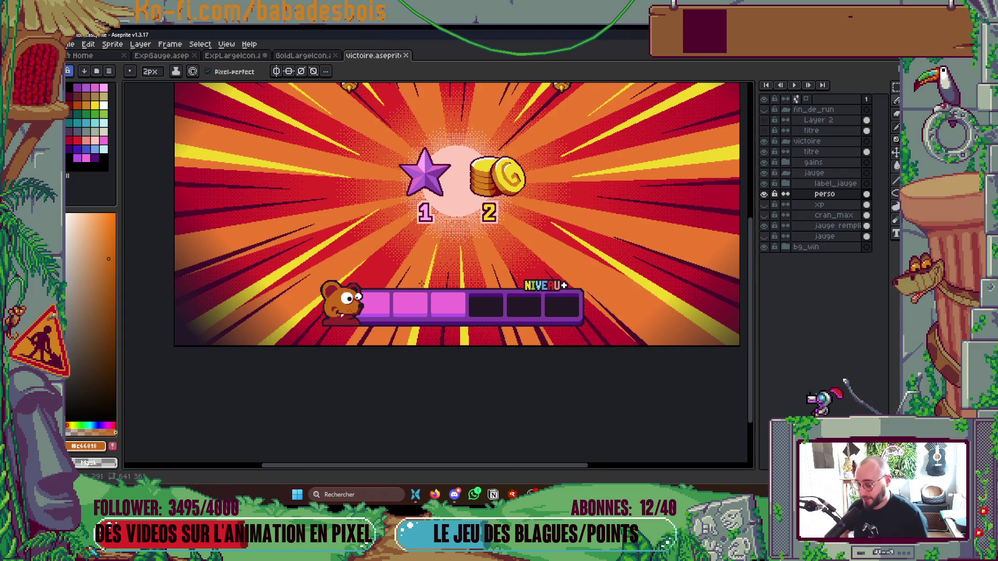
scroll(440, 286, "up", 2)
- Fill all jauge rempli slot pixels with one pink, Contiguous unticked, and save
key("i")
left_click(463, 307)
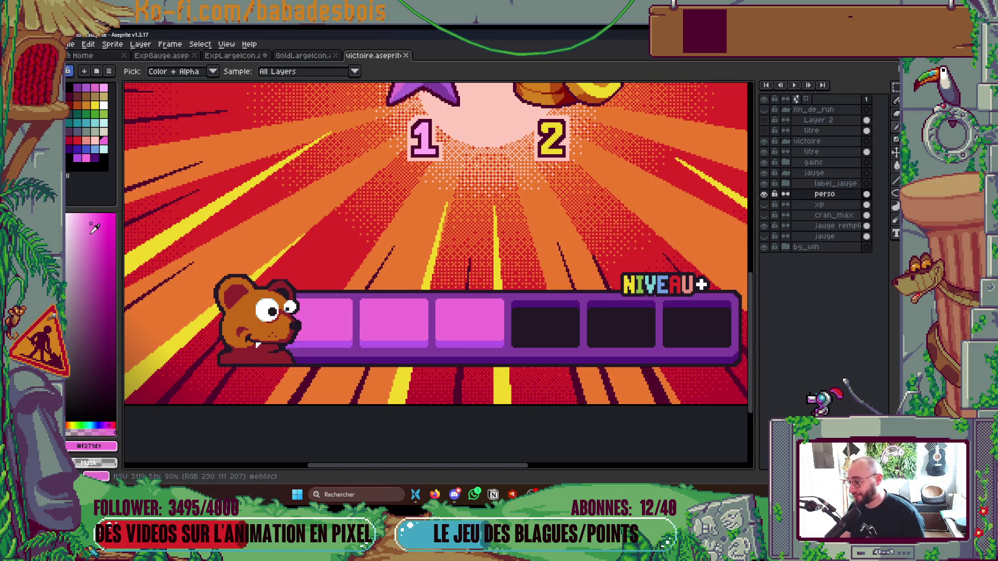
key("g")
left_click(449, 321, "ctrl")
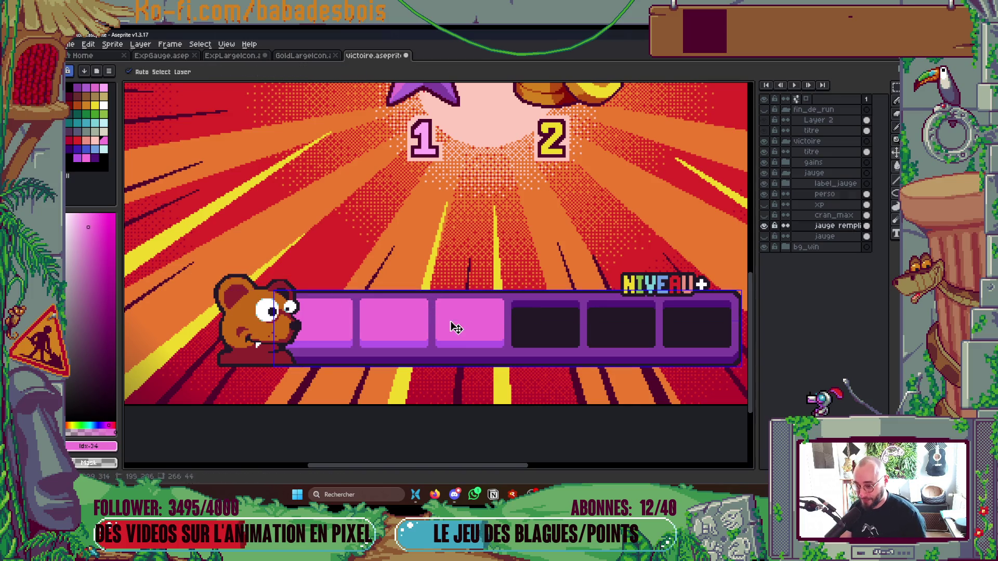
left_click(219, 72)
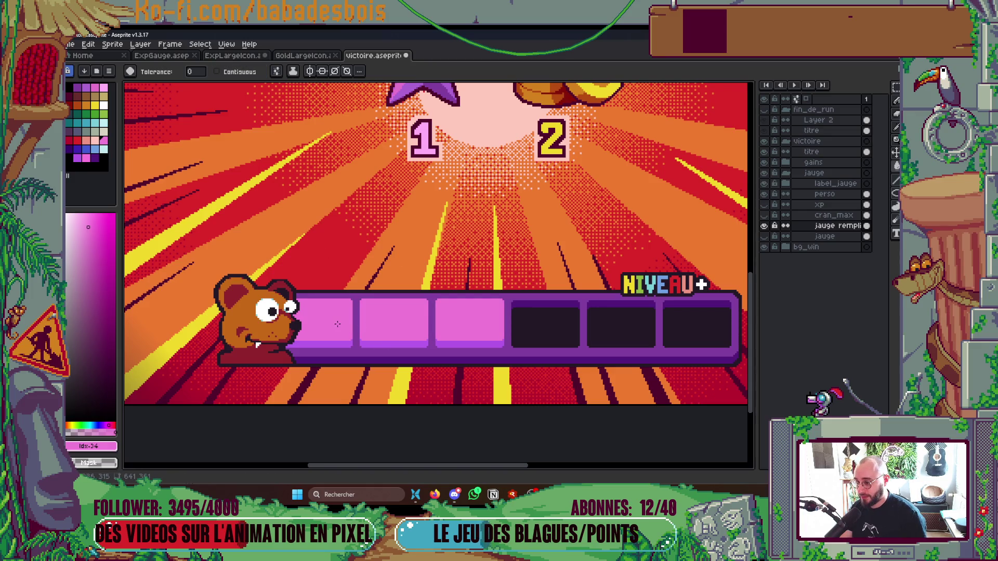
scroll(337, 323, "down", 4)
scroll(336, 324, "up", 2)
key("ctrl+s")
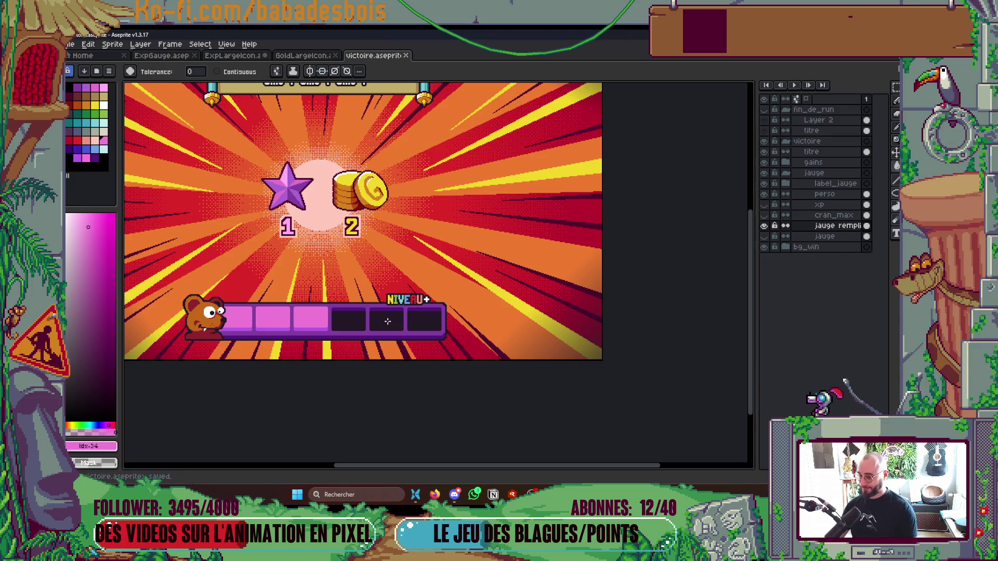
scroll(454, 367, "left", 2)
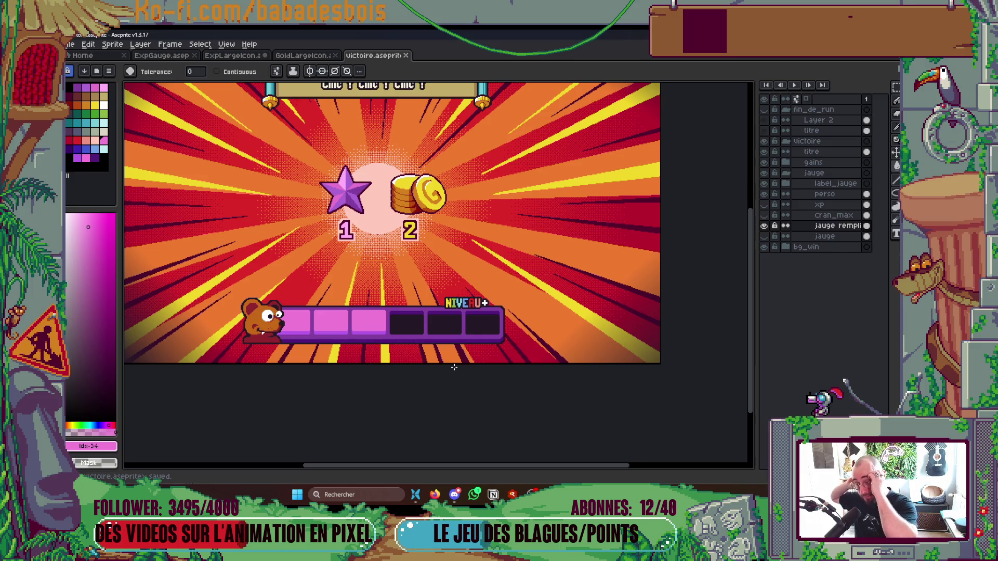
scroll(546, 372, "left", 3)
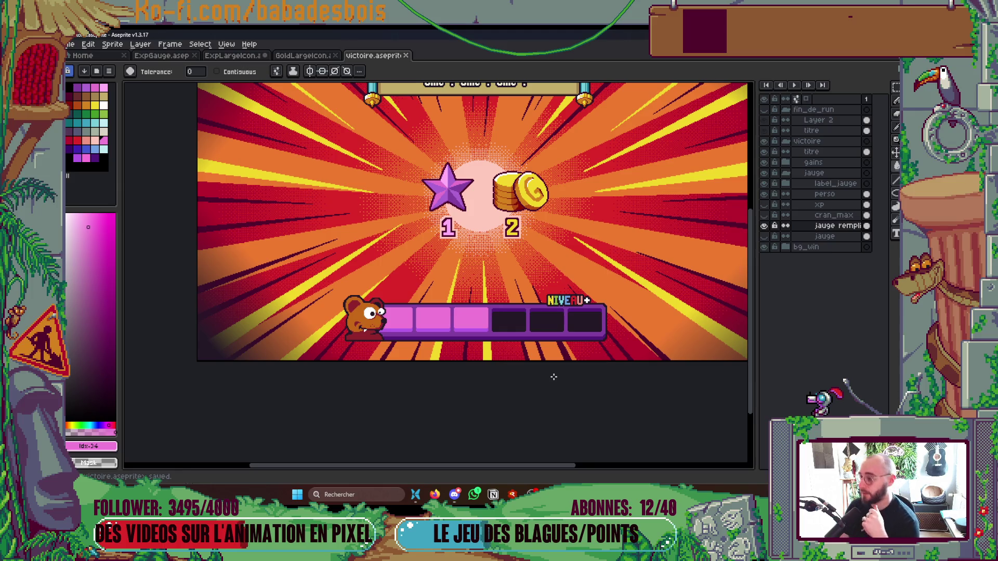
- Switch to the ExpLargeIcon star sprite
left_click(234, 55)
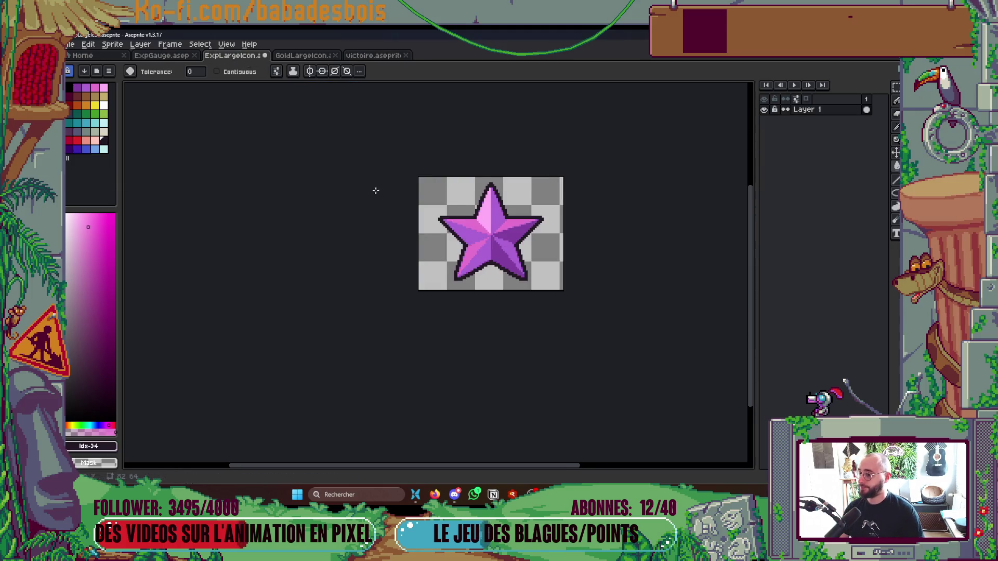
- Open Bear.aseprite from PotionHeroAssets > Combat > Hero
left_click(84, 56)
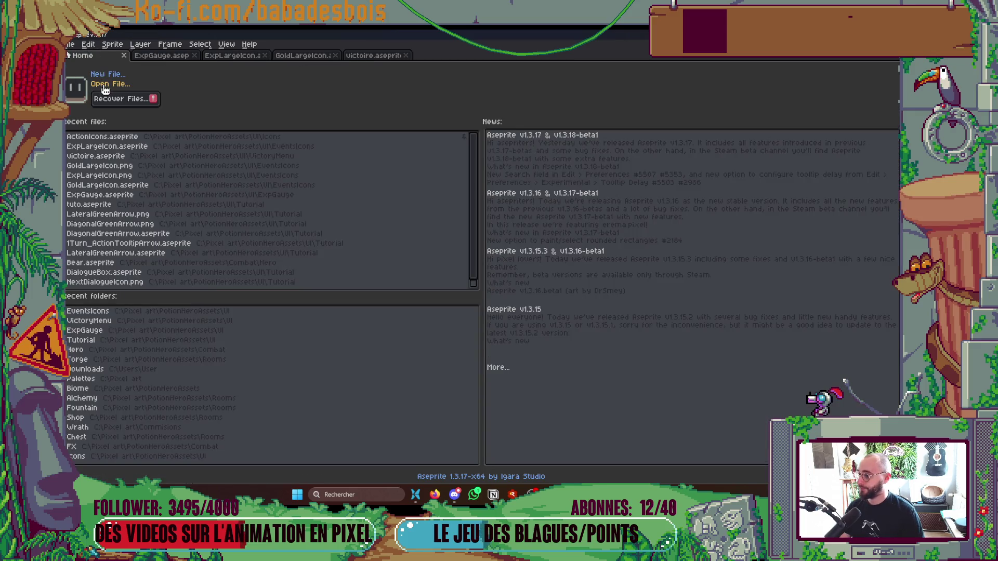
key("ctrl+o")
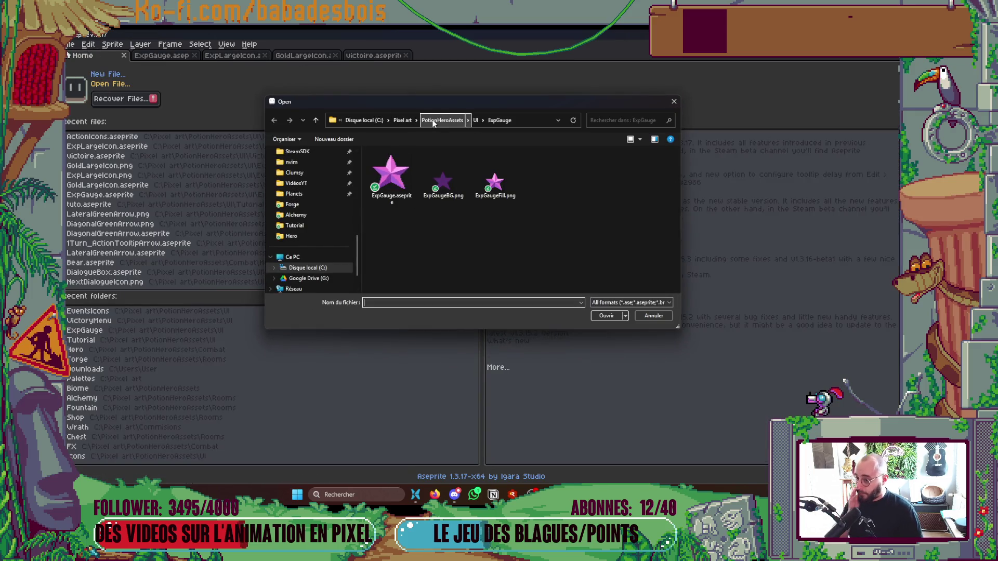
left_click(445, 124)
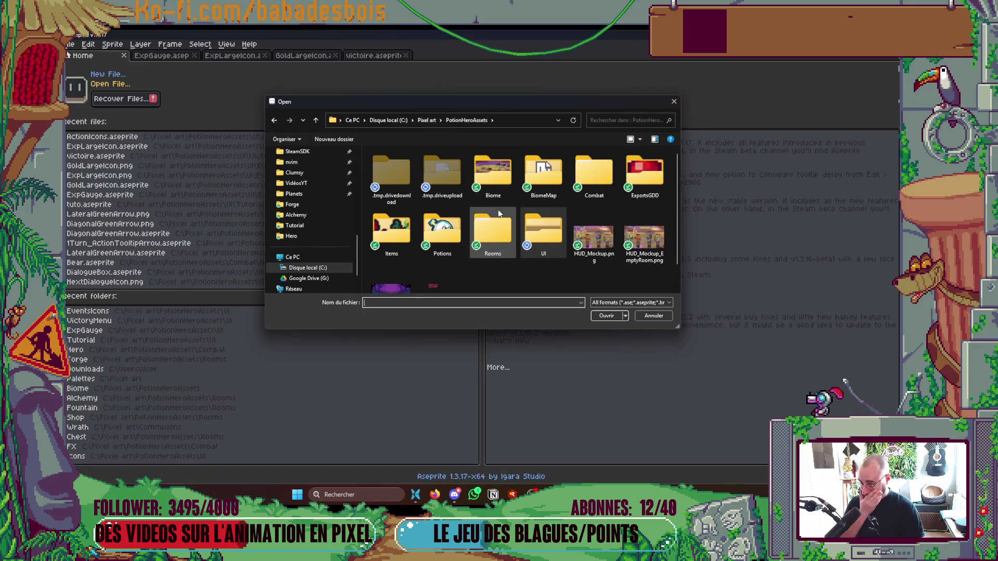
scroll(498, 210, "down", 1)
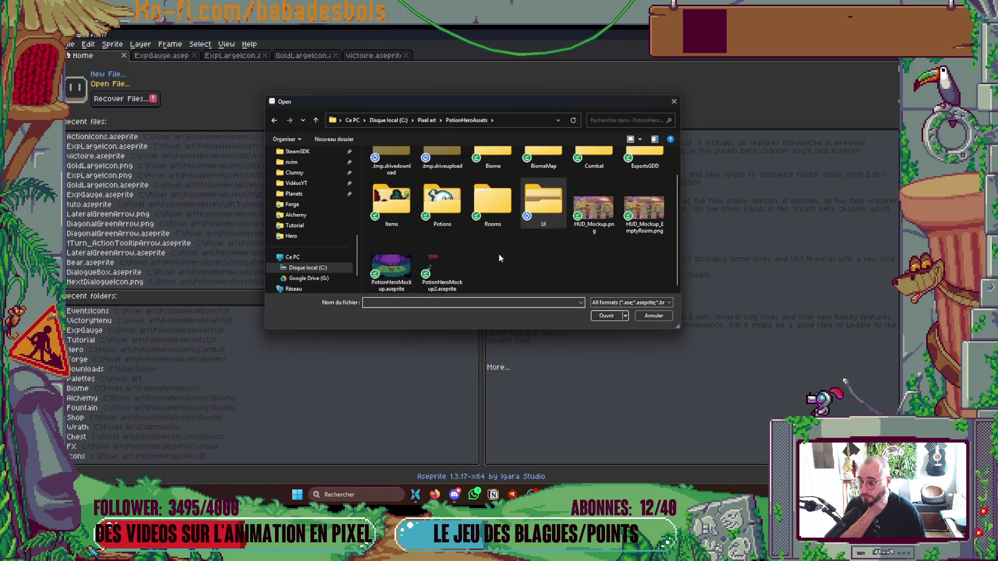
scroll(500, 257, "up", 1)
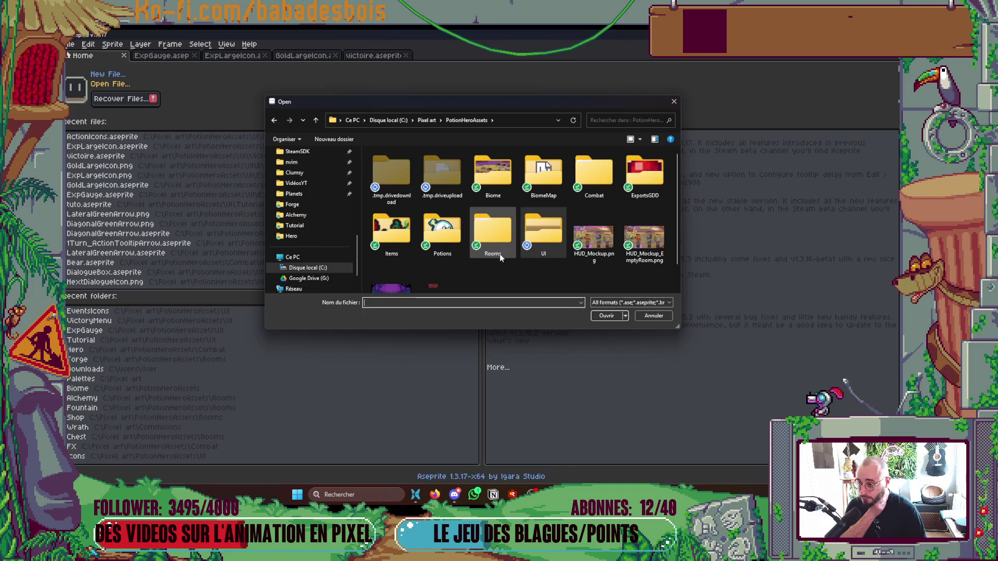
double_click(593, 182)
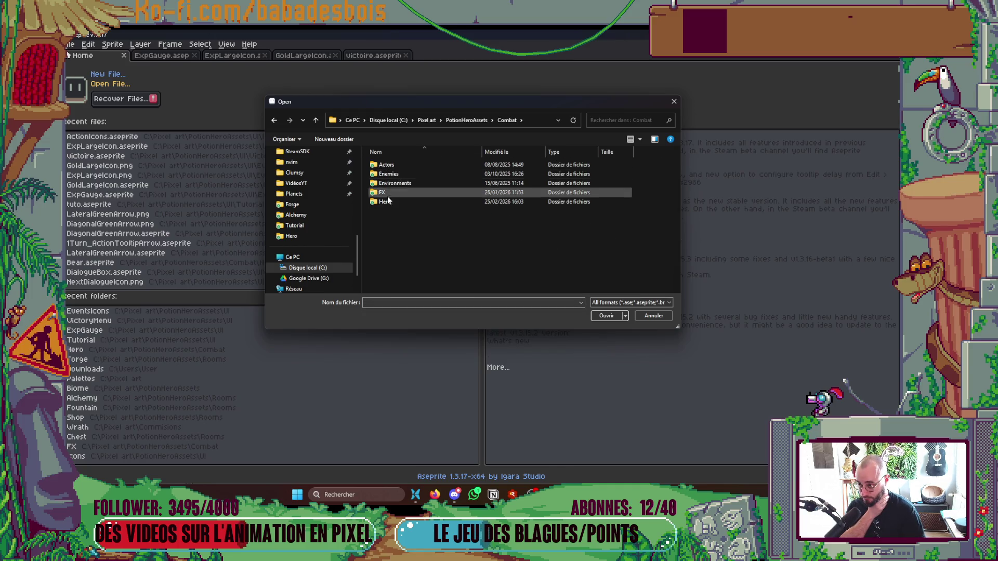
double_click(386, 201)
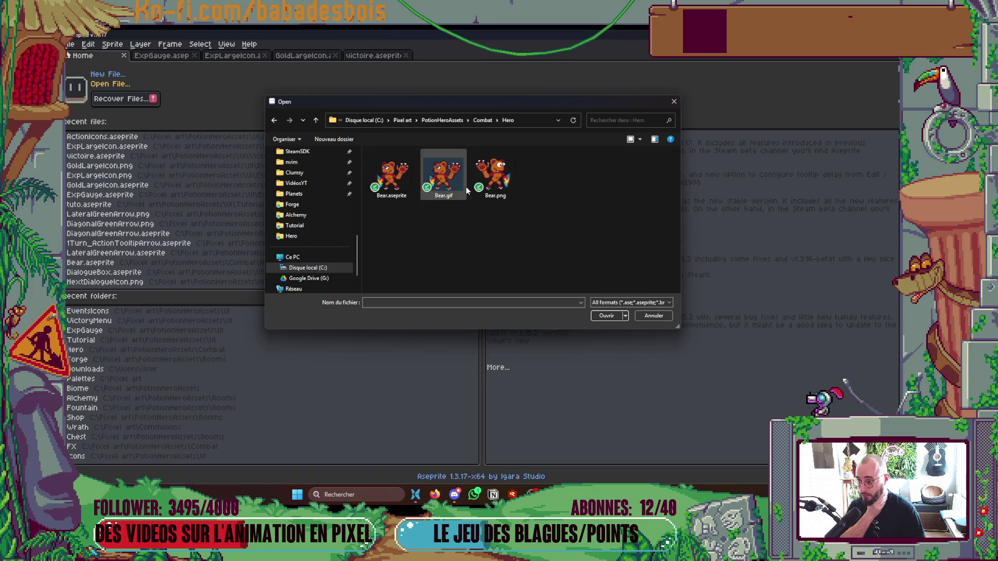
double_click(394, 184)
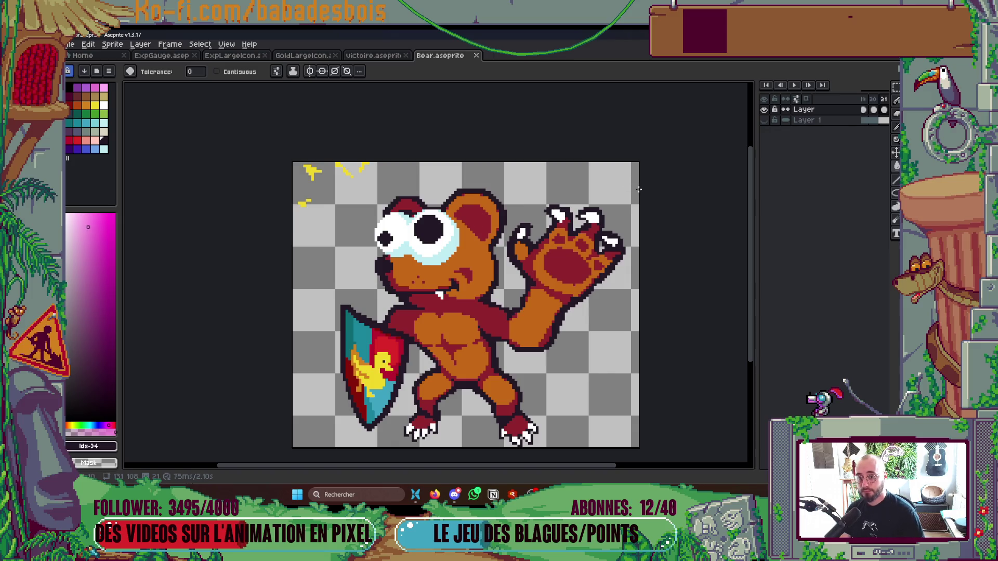
- Widen the timeline, move it below the canvas and go to the first eyes-open frame
left_click_drag(751, 190, 655, 202)
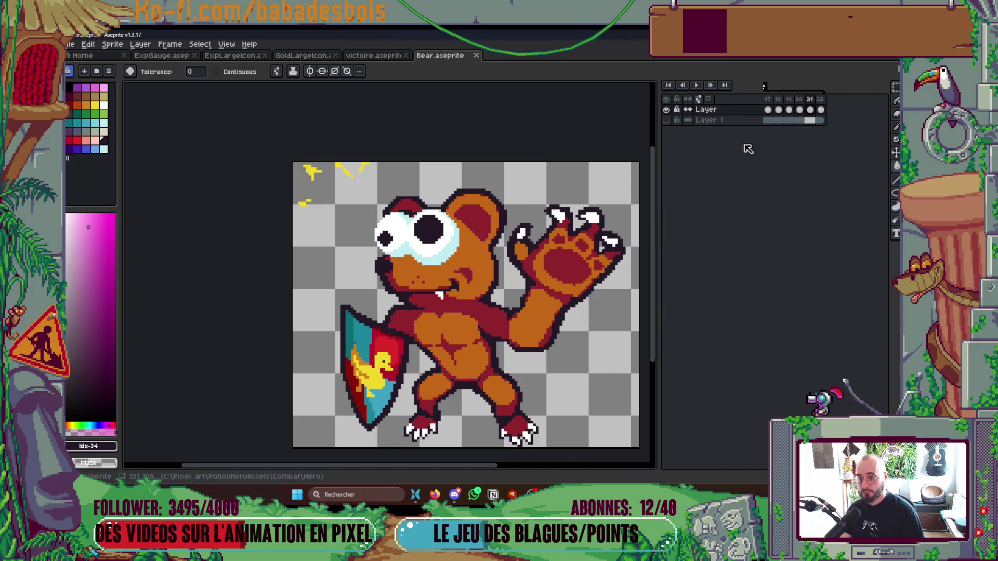
left_click(778, 109)
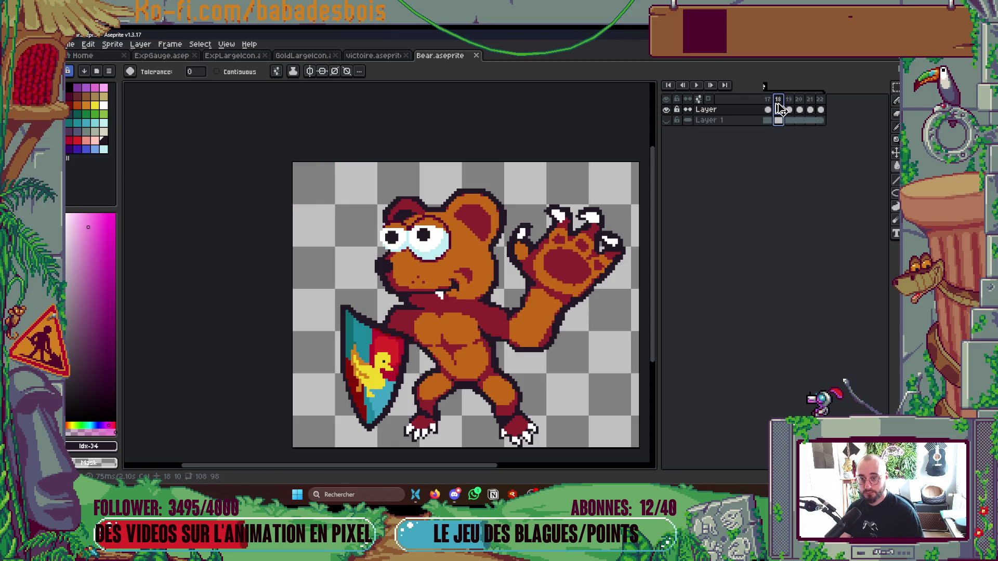
left_click(779, 109)
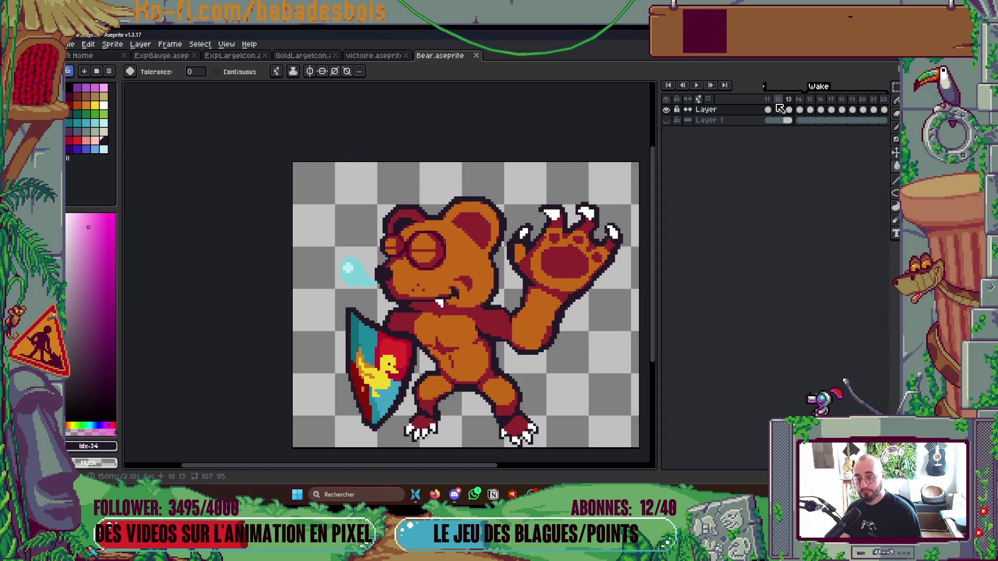
left_click(698, 99)
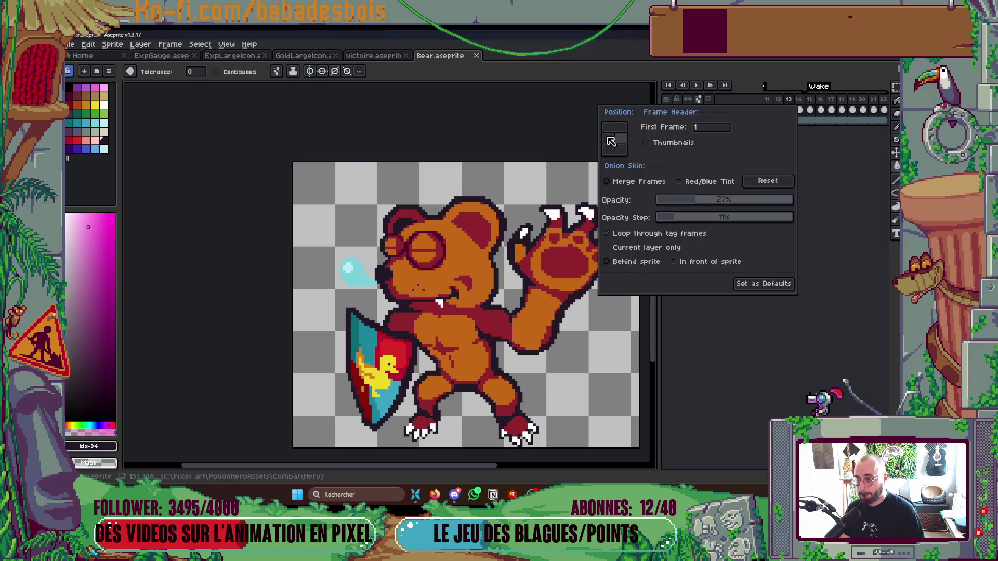
left_click(611, 141)
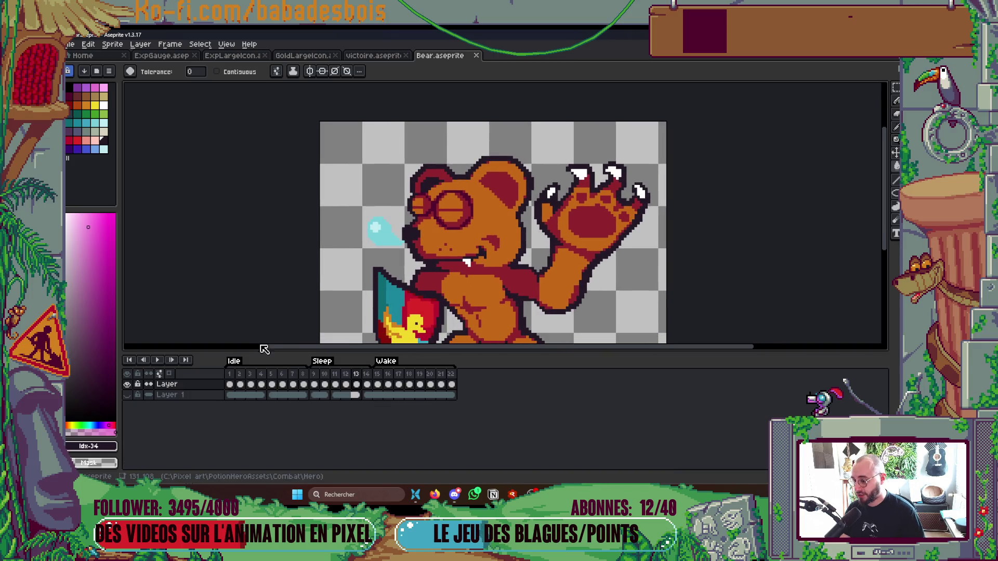
left_click_drag(448, 242, 447, 232)
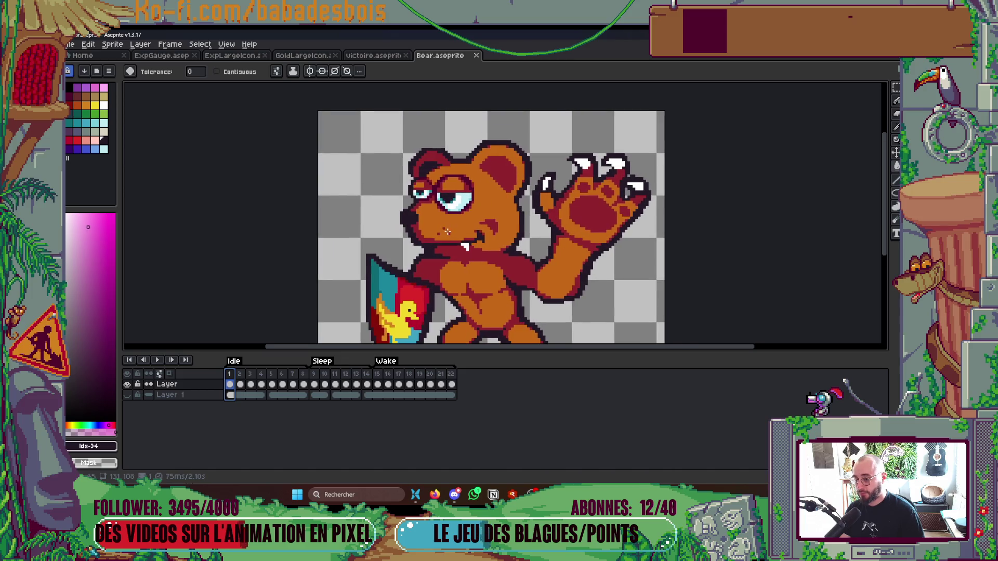
scroll(452, 222, "up", 1)
- Marquee-select and copy the bear's head, then return to the victoire mockup
key("m")
mouse_move(358, 100)
left_mouse_down()
mouse_move(520, 255)
mouse_move(558, 274)
left_mouse_up()
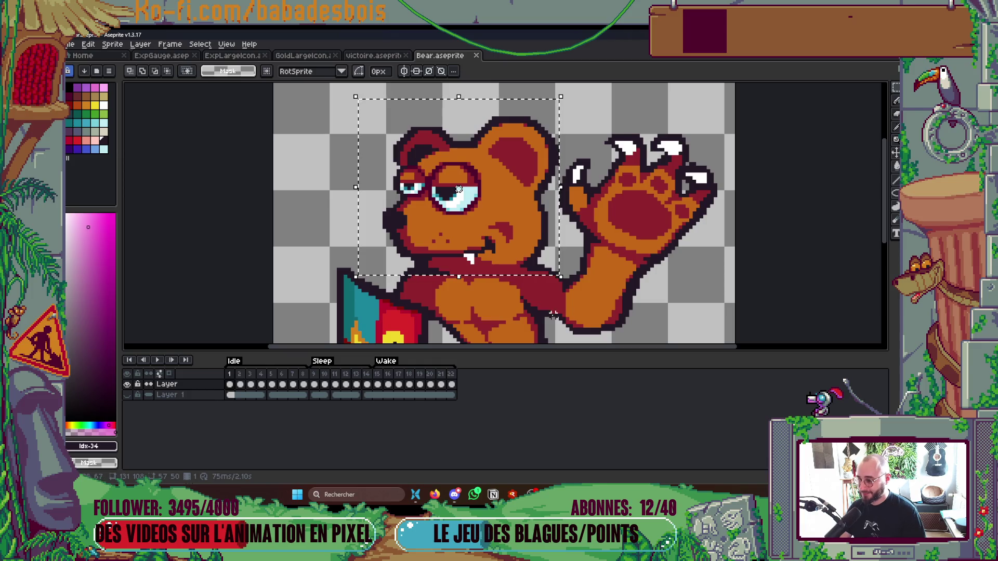
left_click(515, 248)
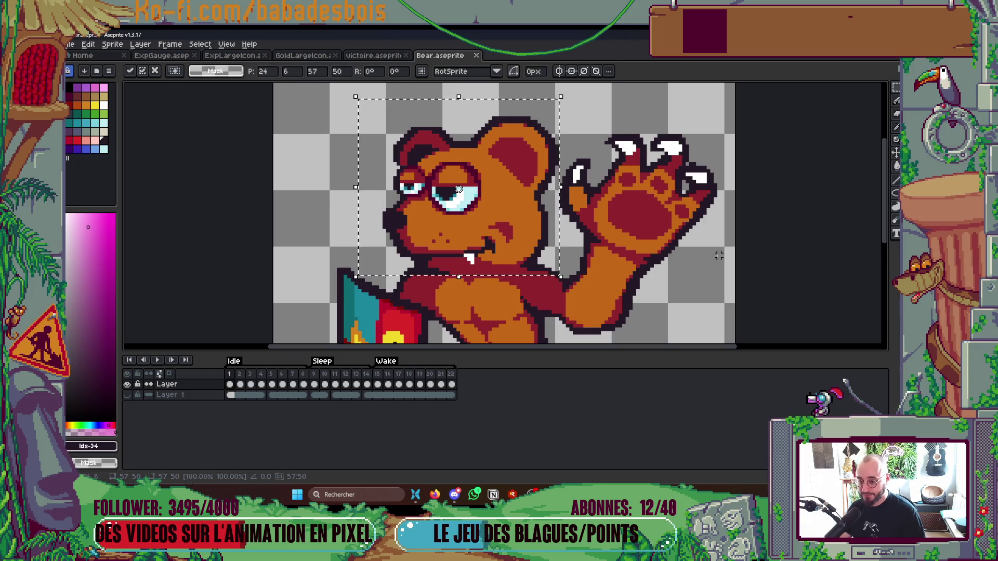
key("Return")
left_click(372, 55)
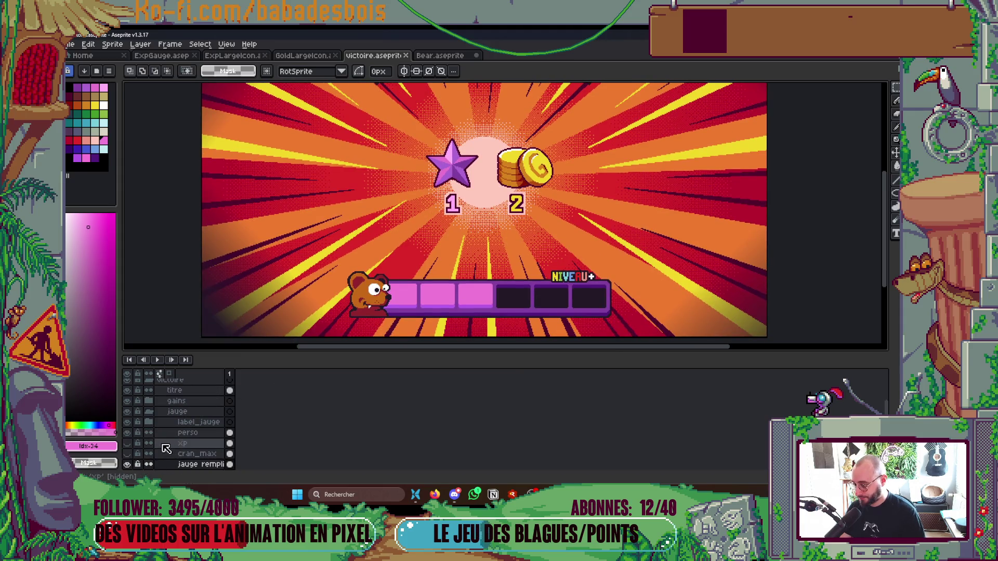
- Add a new empty layer above perso and hide the old bear avatar
right_click(204, 424)
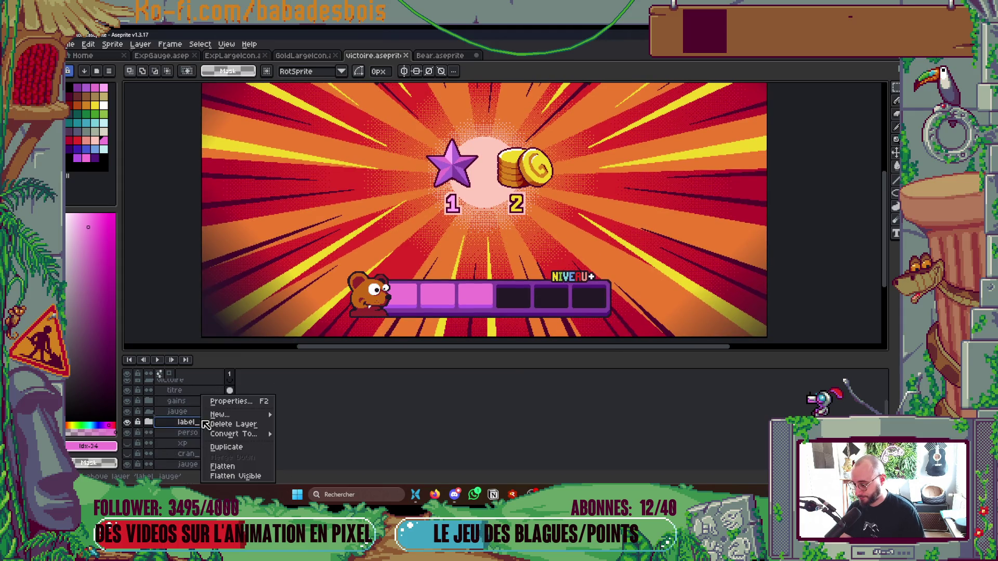
left_click(301, 412)
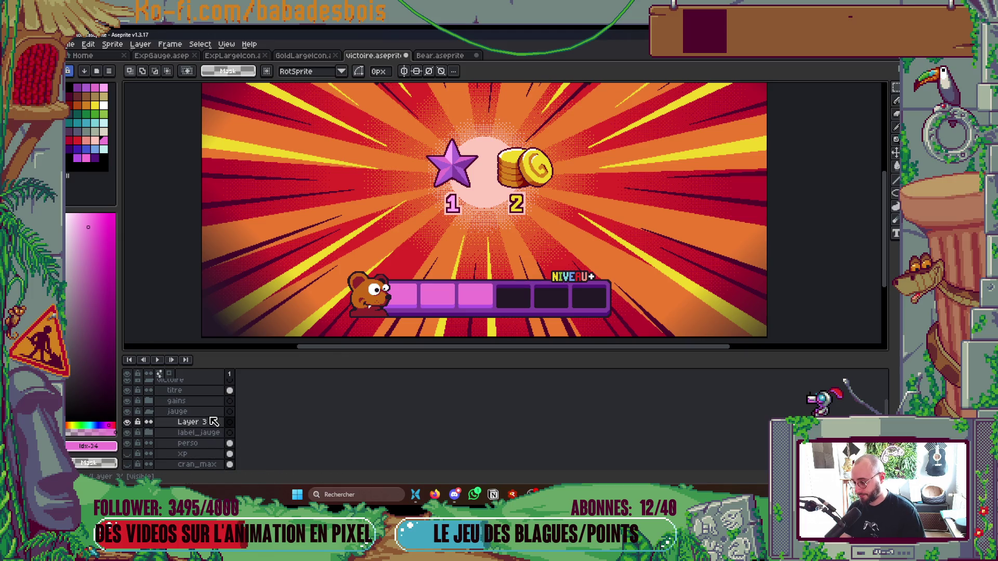
left_click_drag(213, 422, 218, 446)
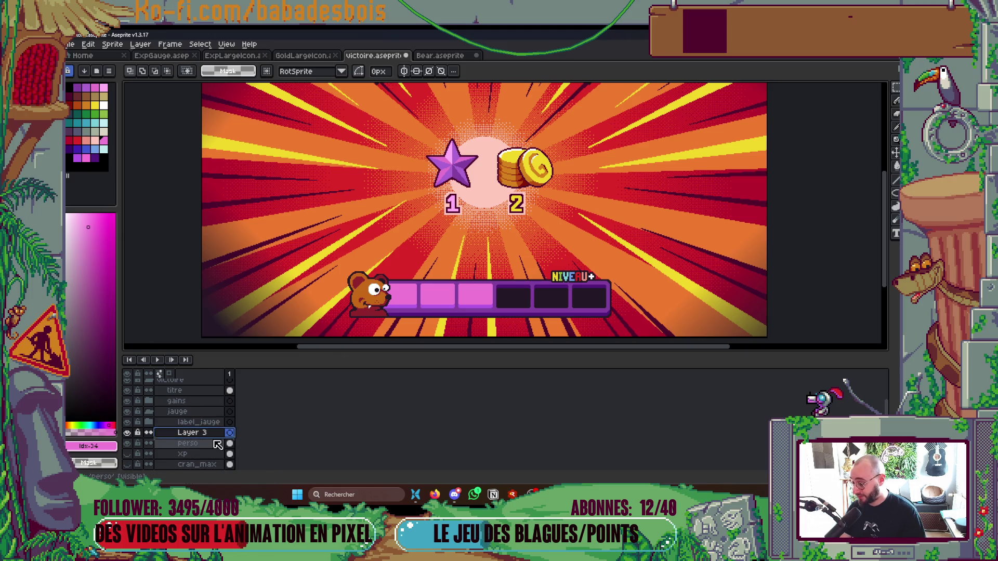
left_click(127, 443)
- Try pasting the bear head beside the gauge, then cancel it
key("Tab")
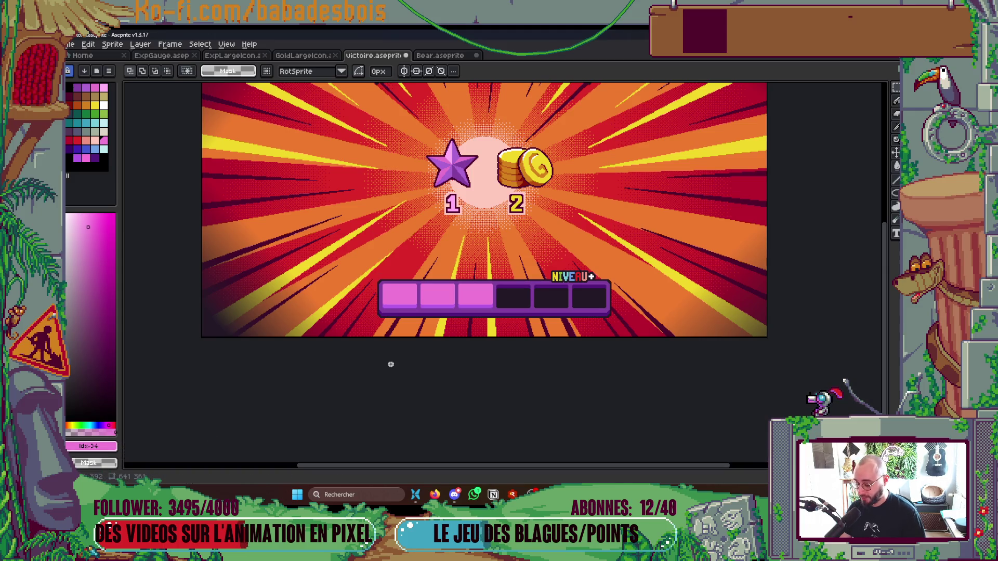
key("Tab")
key("Tab")
key("ctrl+v")
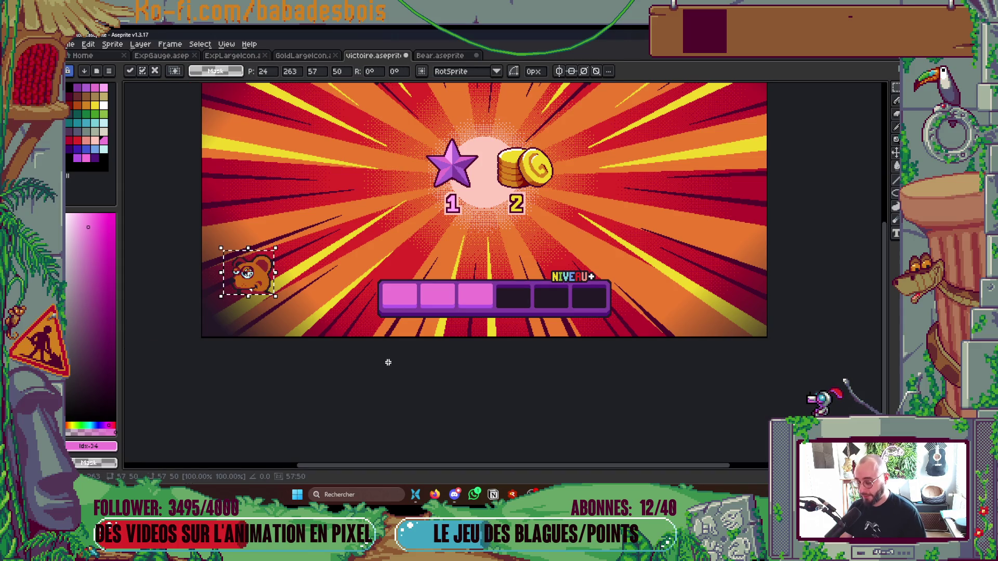
left_click_drag(265, 285, 347, 295)
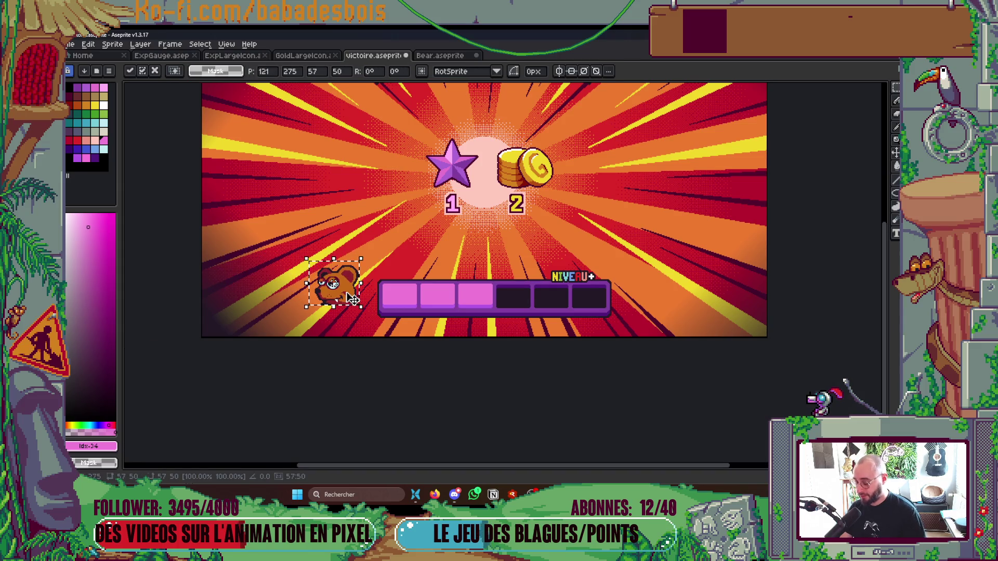
key("Delete")
- Back in Bear.aseprite, reselect the bear's head plus the area below it
left_click(428, 61)
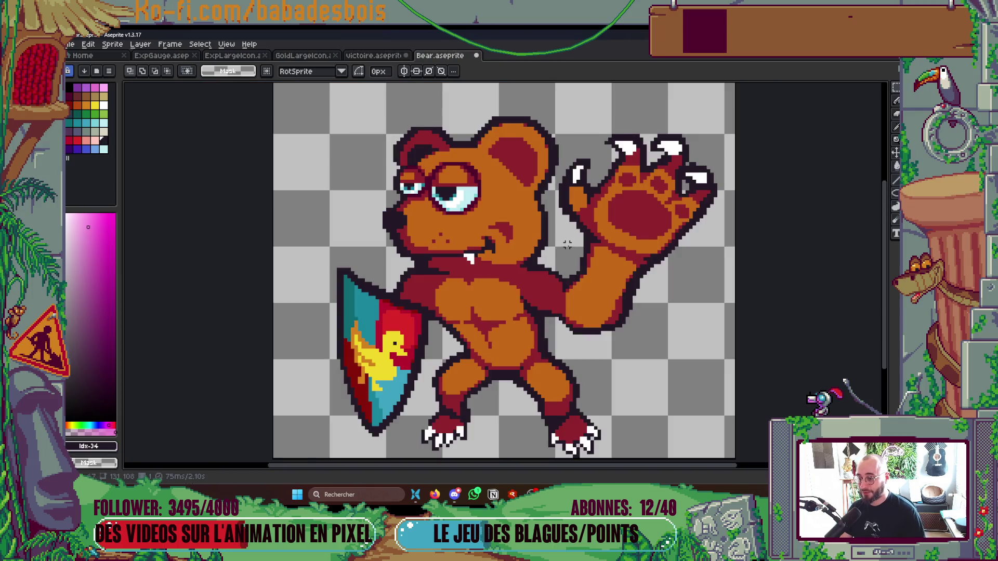
left_click_drag(367, 115, 556, 269)
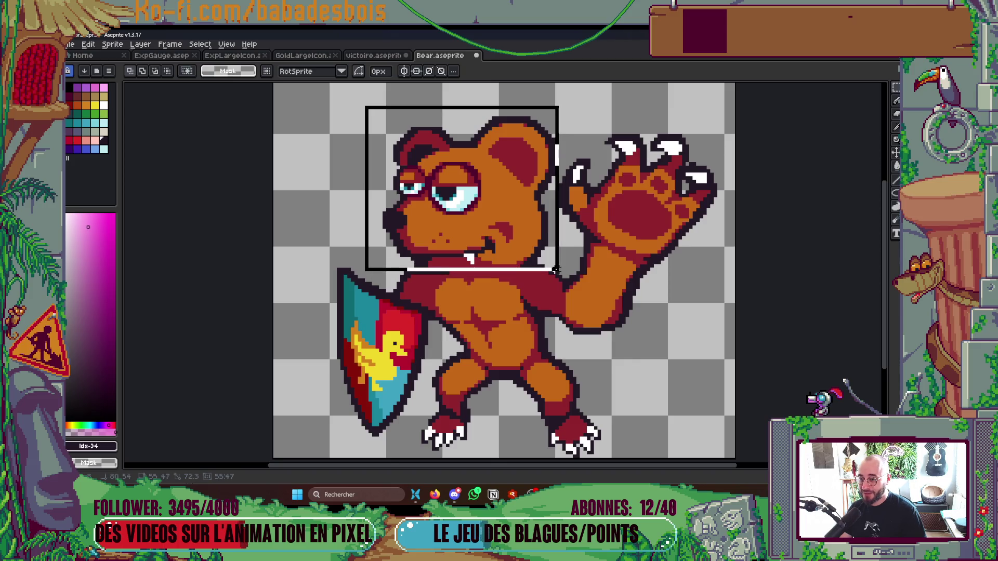
left_click_drag(556, 270, 560, 278)
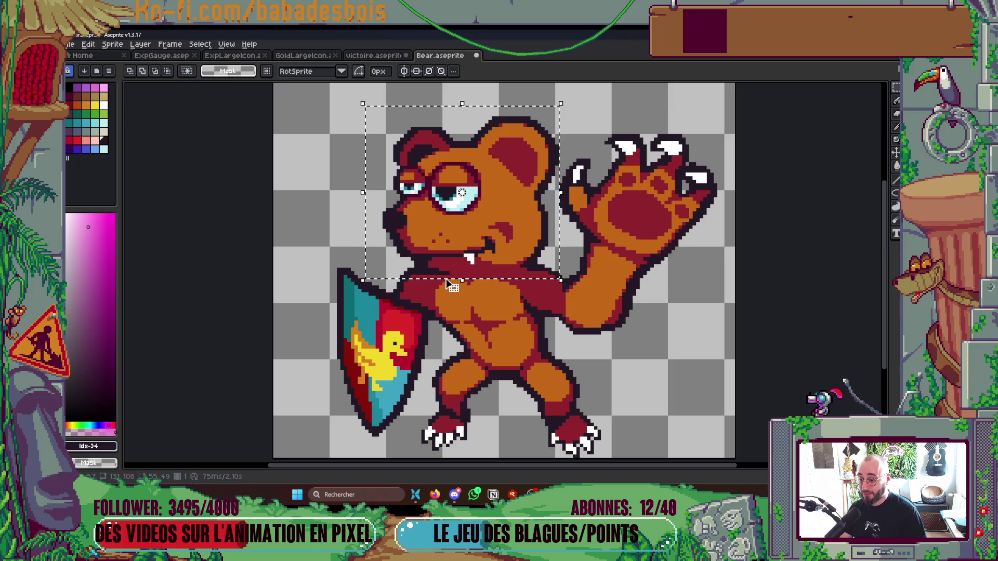
left_click_drag(411, 272, 537, 288)
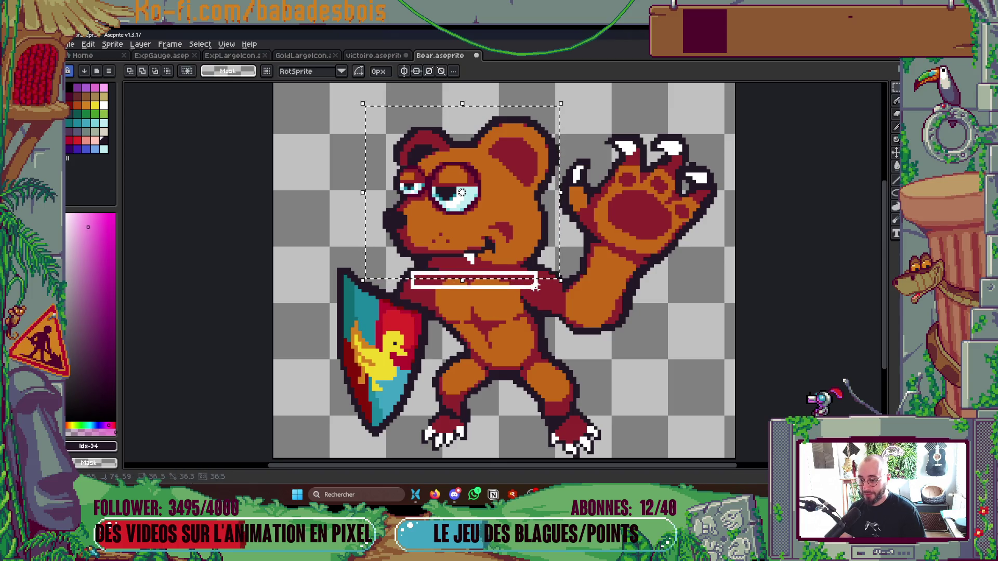
- Copy the extended bear head selection and paste it into the victory screen
left_click_drag(402, 273, 561, 291)
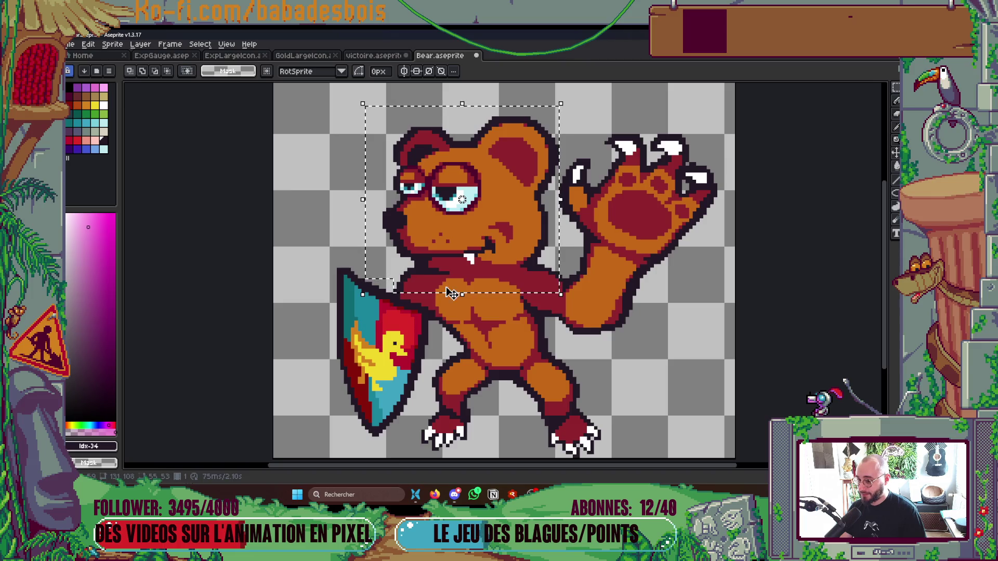
left_click(476, 243)
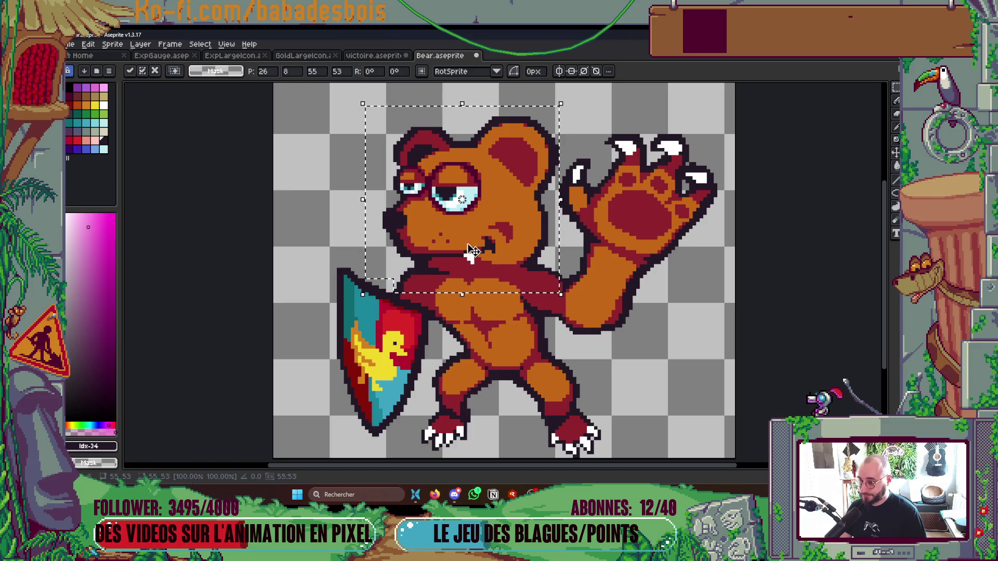
left_click(293, 224)
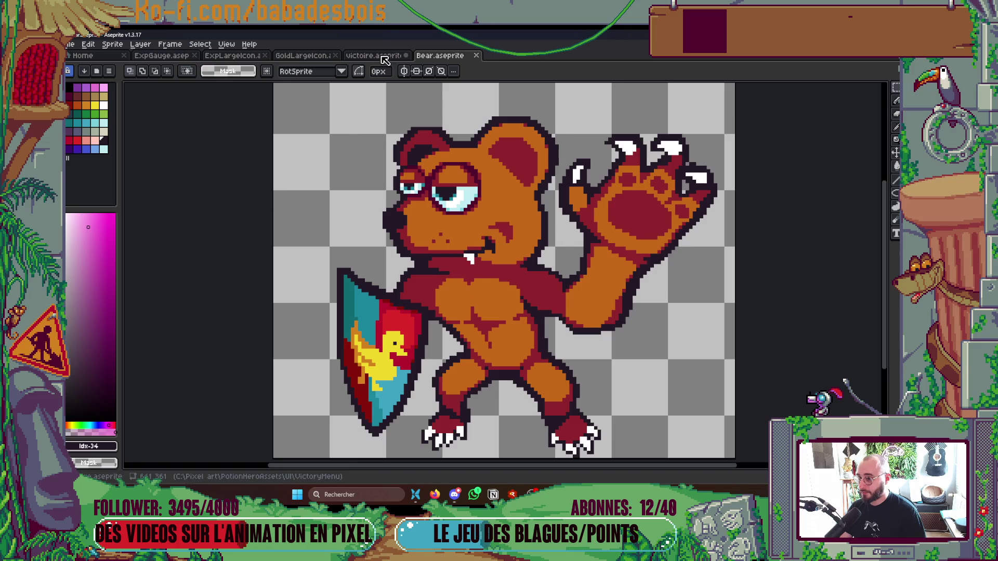
left_click(380, 57)
key("ctrl+v")
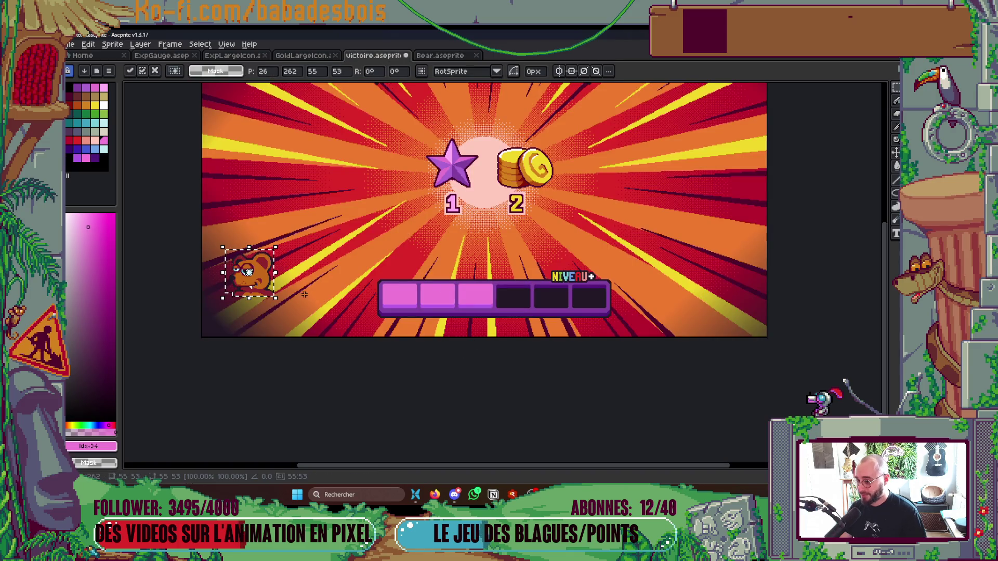
- Position the bear head at the XP gauge's left end and commit its placement
left_click_drag(263, 290, 362, 298)
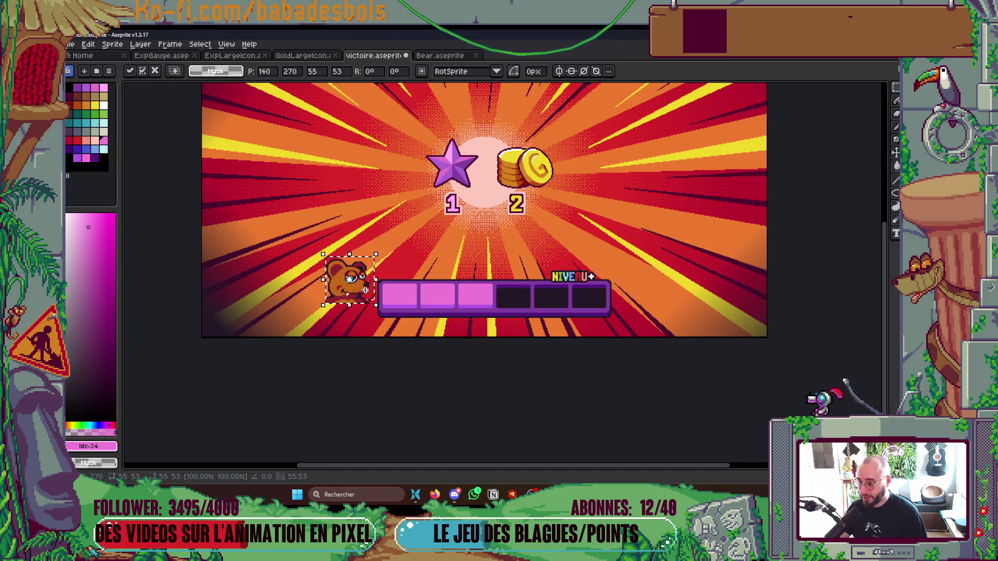
left_click_drag(349, 278, 379, 306)
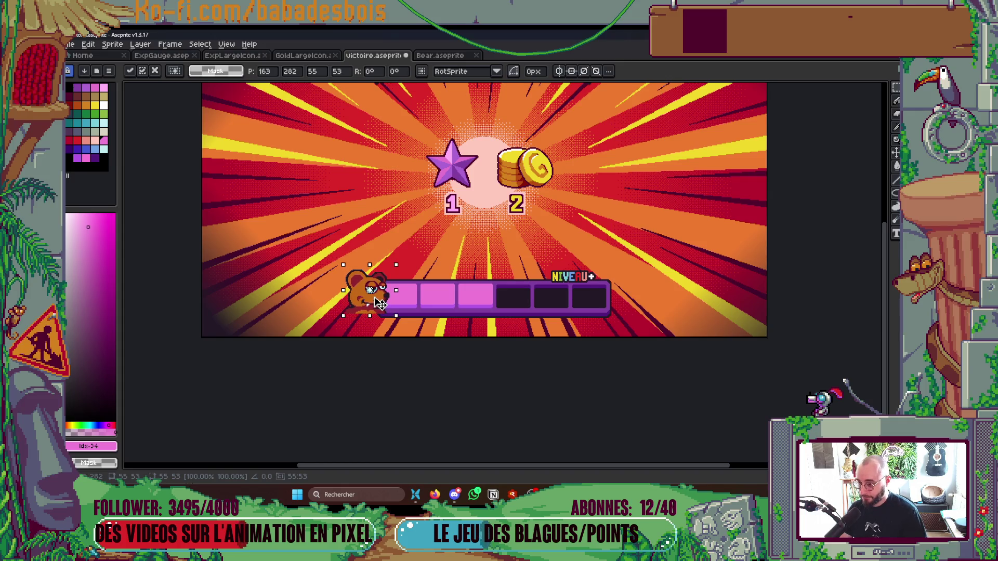
scroll(380, 305, "up", 2)
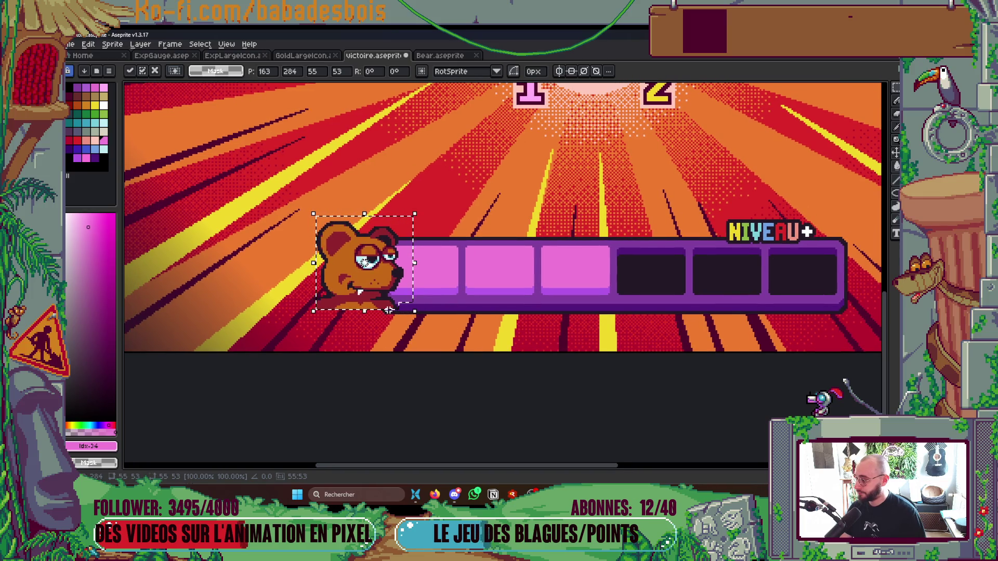
scroll(382, 292, "up", 1)
left_click_drag(379, 284, 396, 302)
key("ctrl+d")
mouse_move(261, 138)
left_mouse_down()
mouse_move(420, 327)
mouse_move(402, 306)
left_mouse_up()
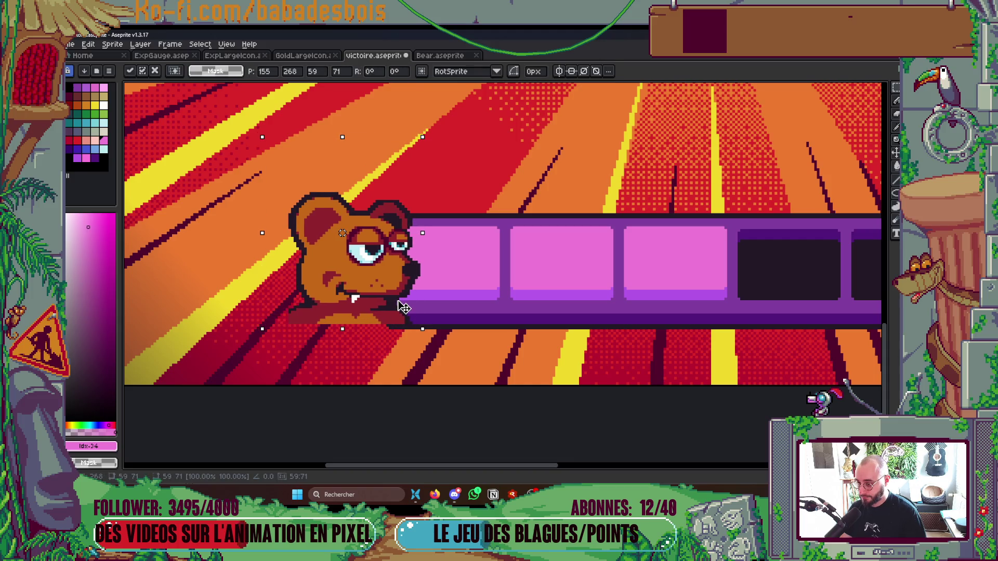
key("Return")
scroll(476, 246, "down", 5)
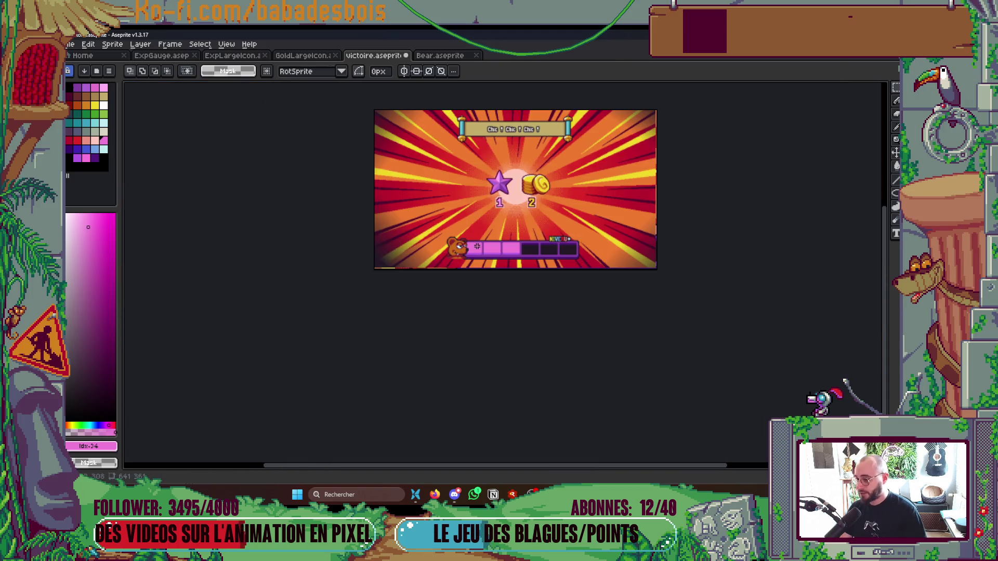
scroll(476, 246, "up", 2)
scroll(476, 247, "up", 3)
scroll(476, 329, "up", 2)
- Outline the bear head's bottom and left edges in the sampled dark colour and save
left_click(476, 330, "alt")
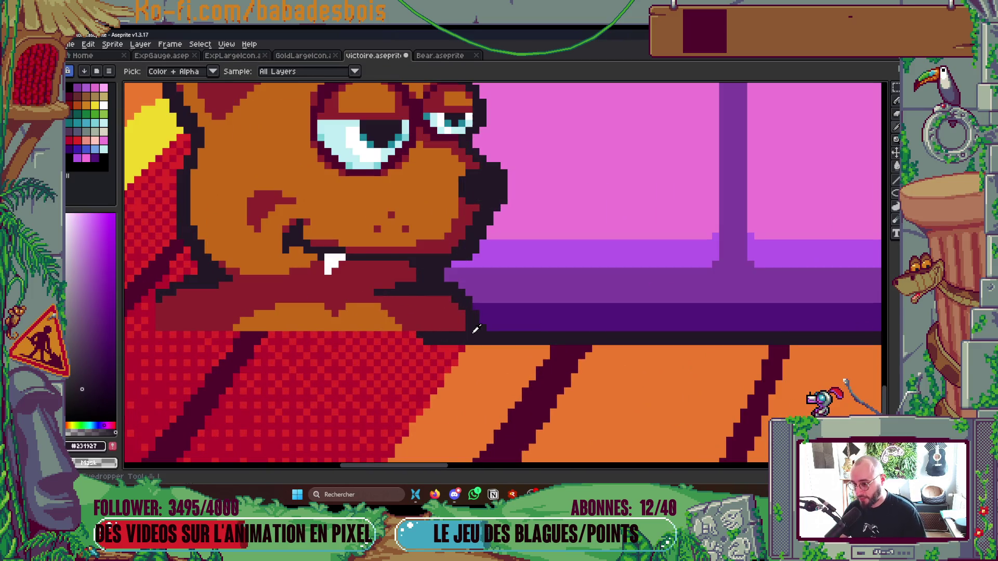
mouse_move(468, 337)
left_mouse_down()
mouse_move(156, 347)
mouse_move(251, 318)
left_mouse_up()
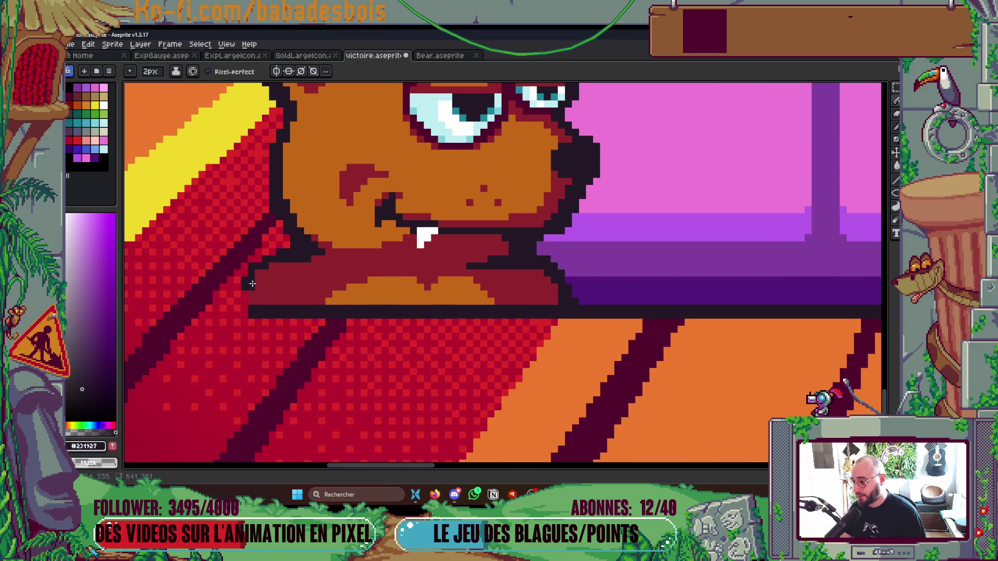
left_click_drag(251, 283, 256, 306)
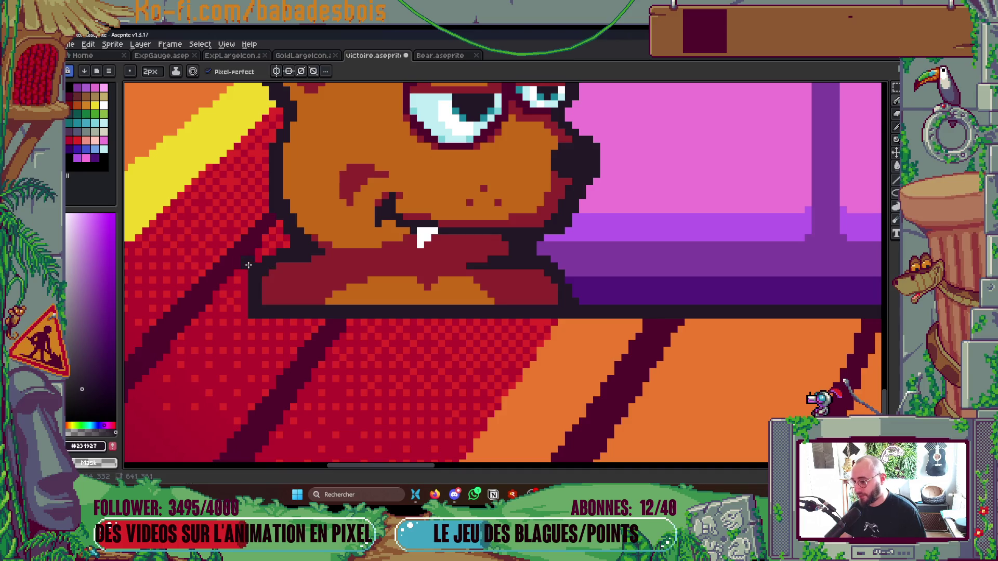
scroll(248, 266, "down", 1)
scroll(311, 269, "down", 1)
scroll(429, 277, "down", 1)
scroll(526, 283, "down", 1)
key("ctrl+s")
scroll(515, 285, "up", 1)
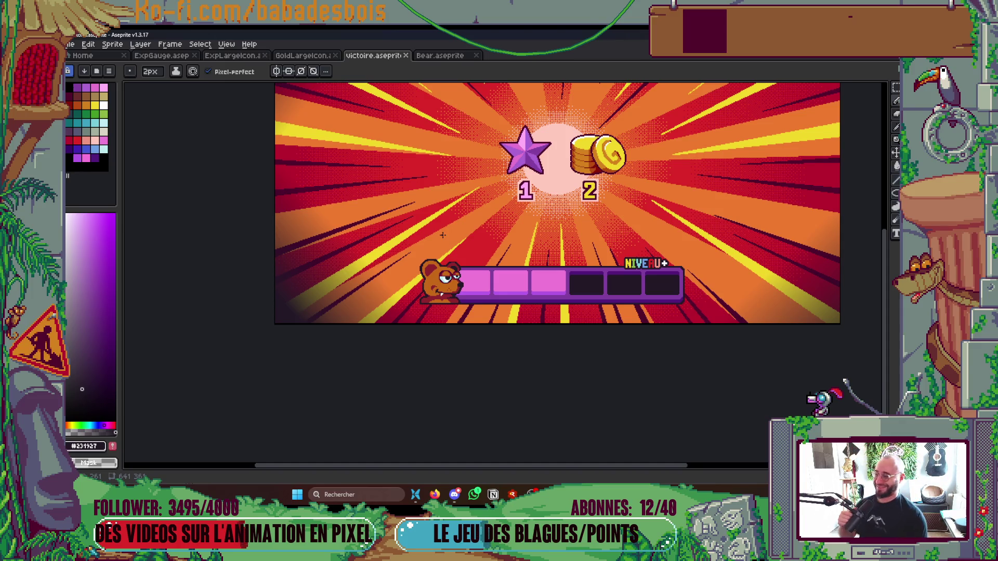
key("ctrl+s")
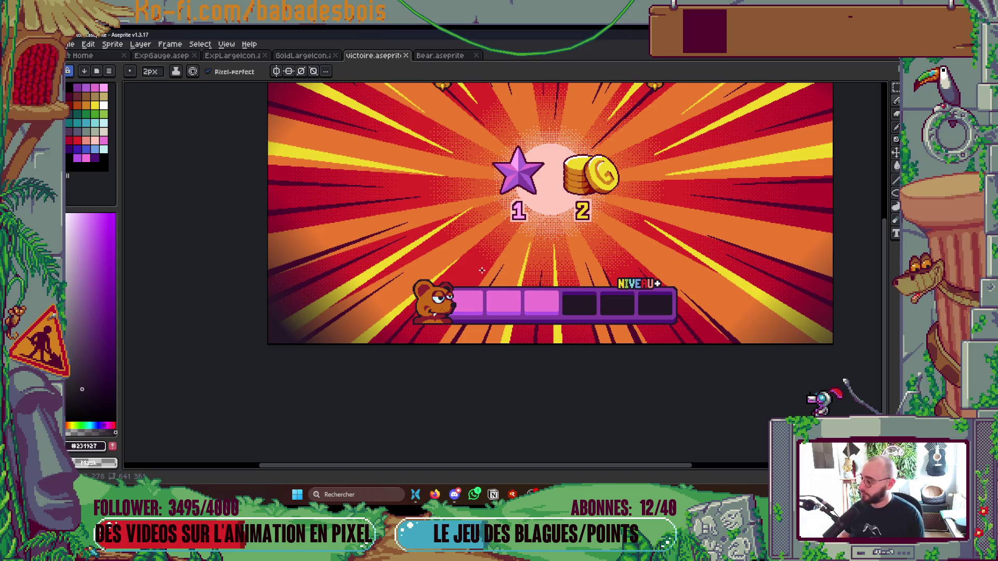
scroll(413, 380, "down", 1)
- Save victoire.aseprite with the bear beside the three-lit XP gauge
key("ctrl+s")
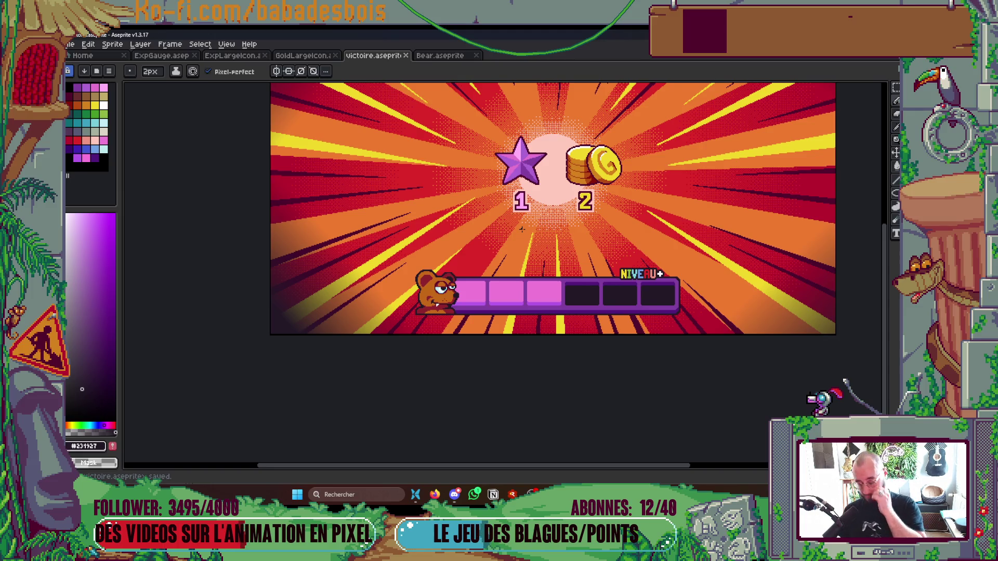
scroll(620, 210, "up", 2)
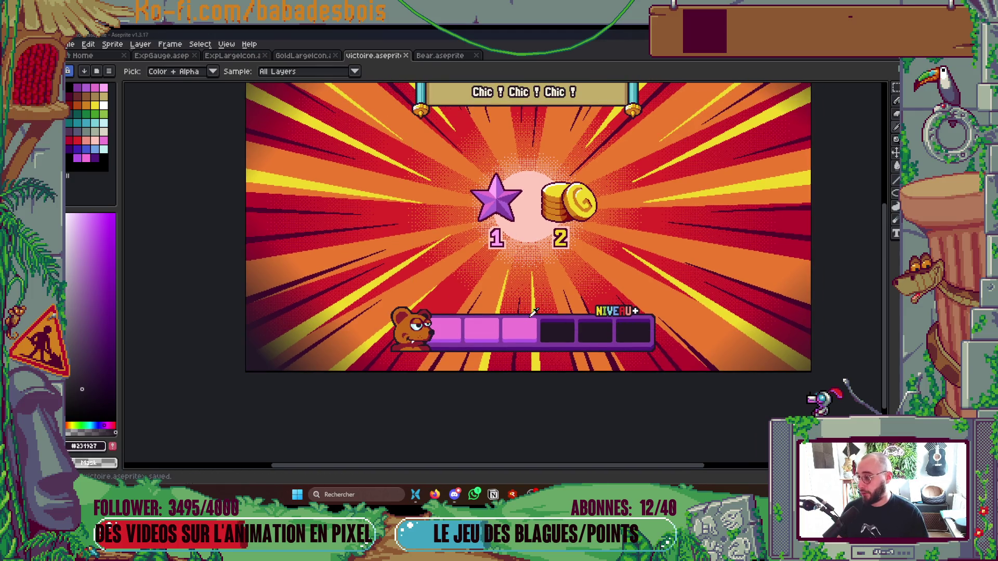
key("alt+Tab")
key("alt+Tab")
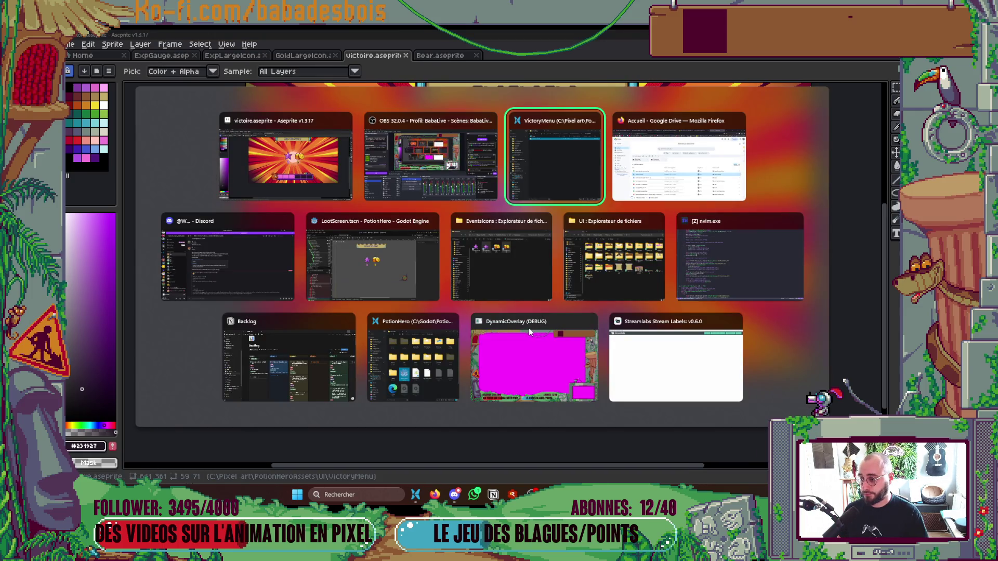
left_click(368, 286)
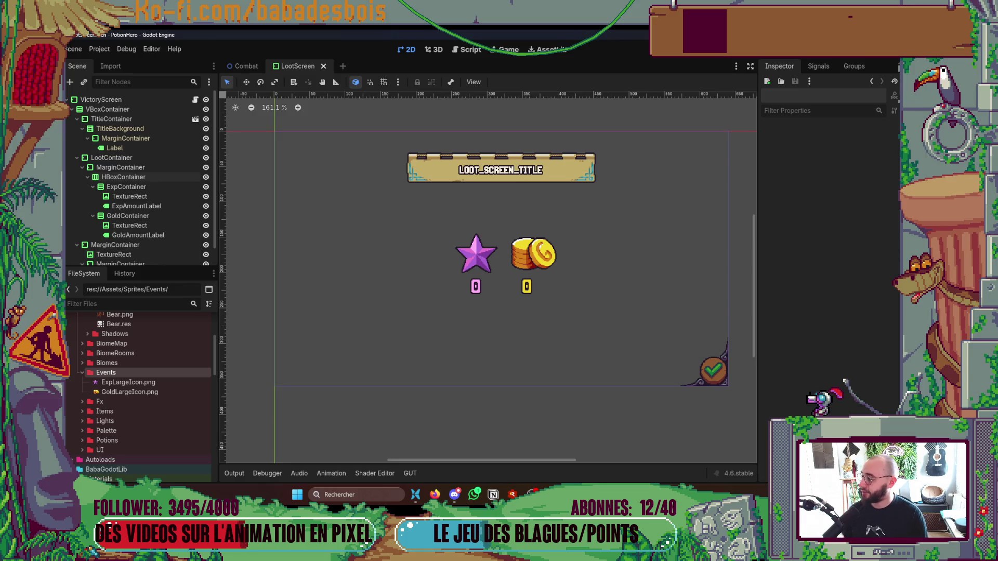
scroll(579, 296, "down", 1)
scroll(579, 296, "down", 2)
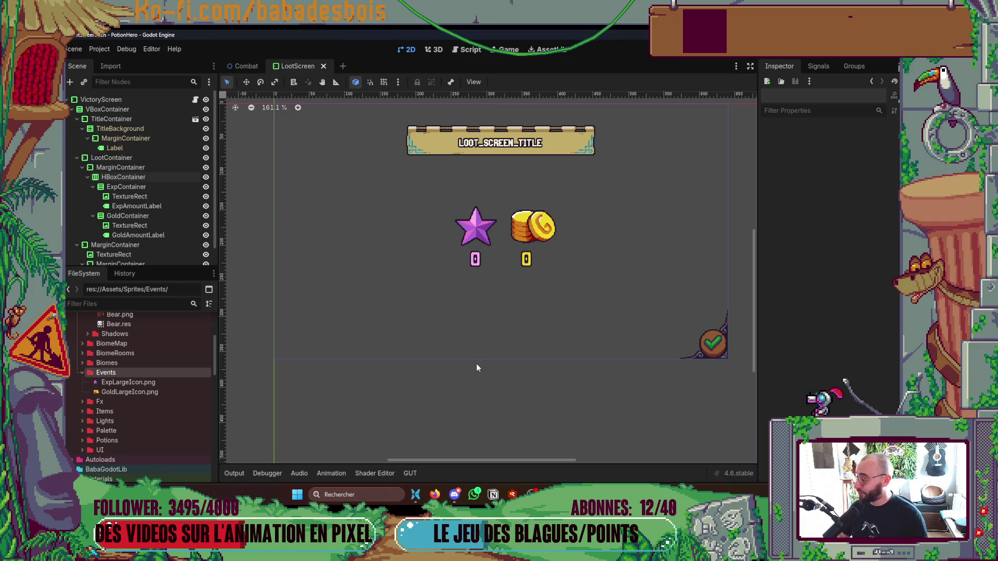
scroll(517, 355, "up", 1)
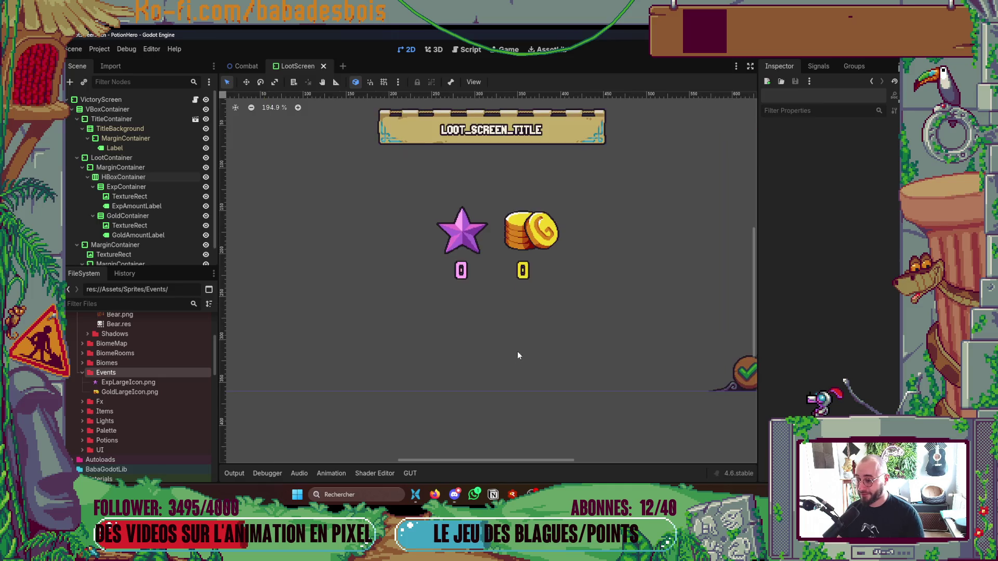
key("super+Down")
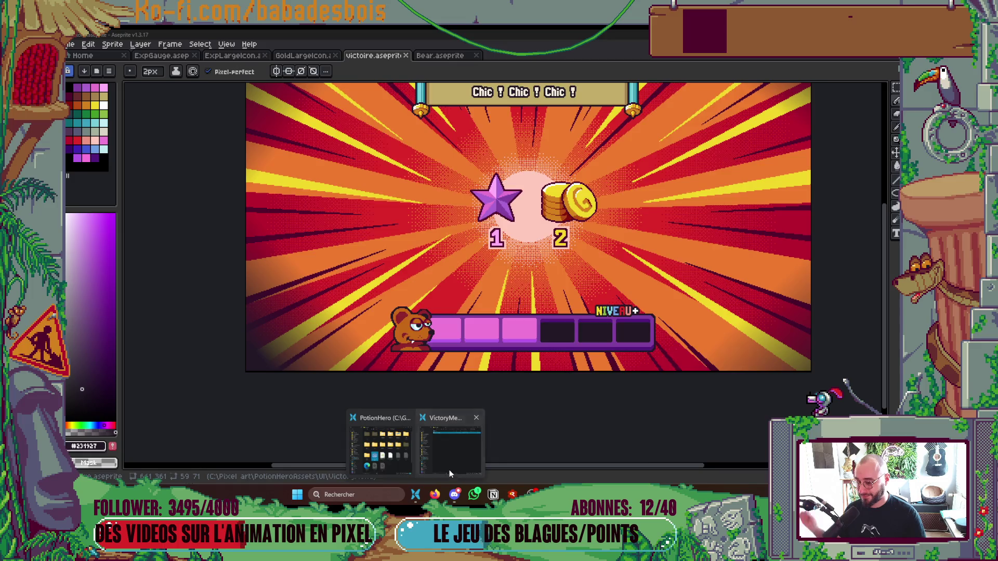
left_click(449, 470)
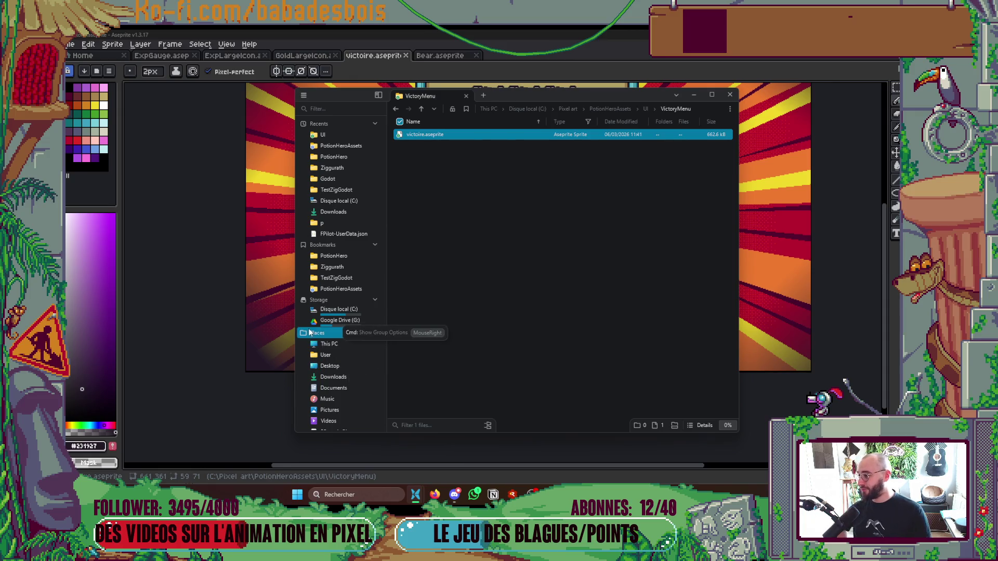
left_click(343, 262)
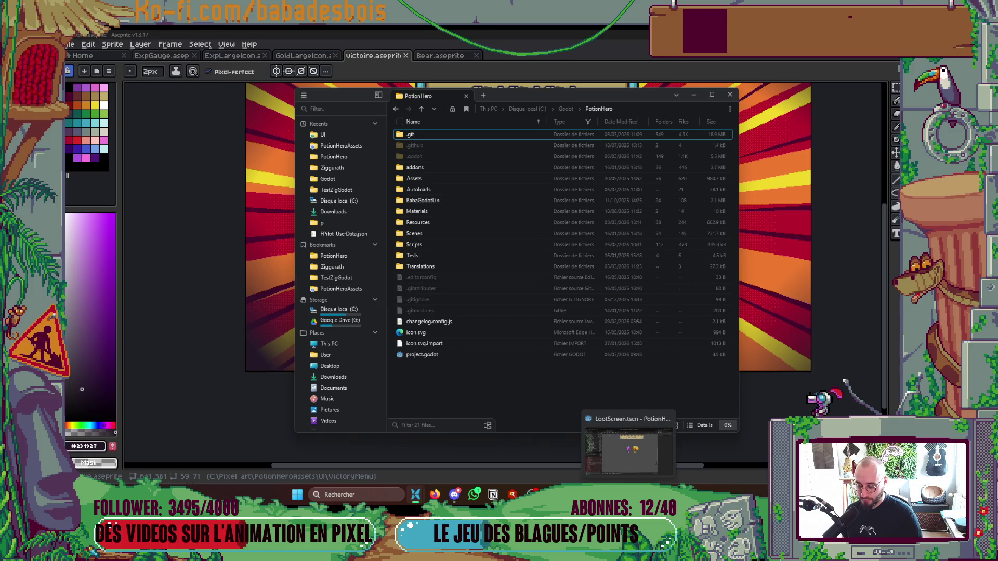
left_click(630, 494)
key("Right")
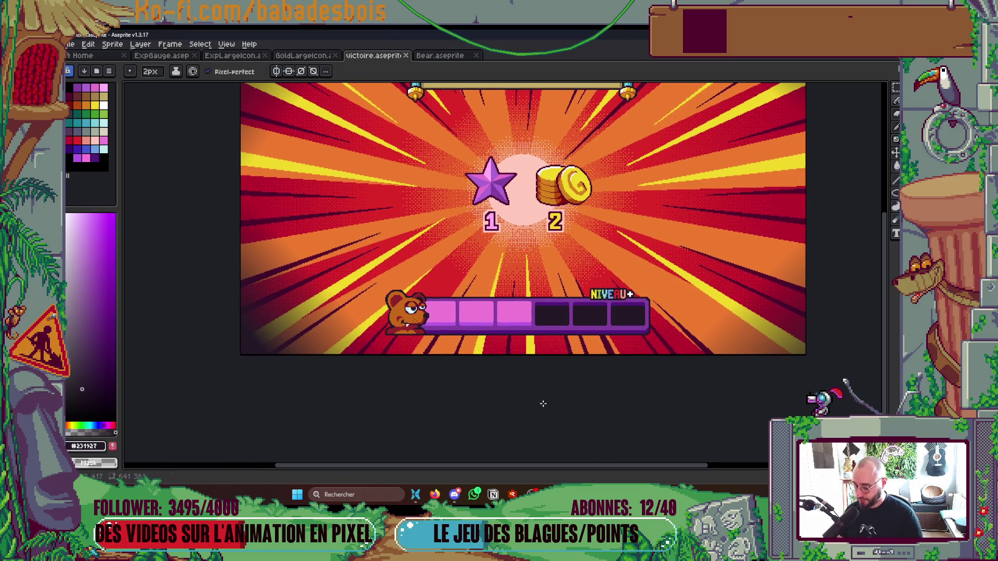
scroll(425, 331, "up", 2)
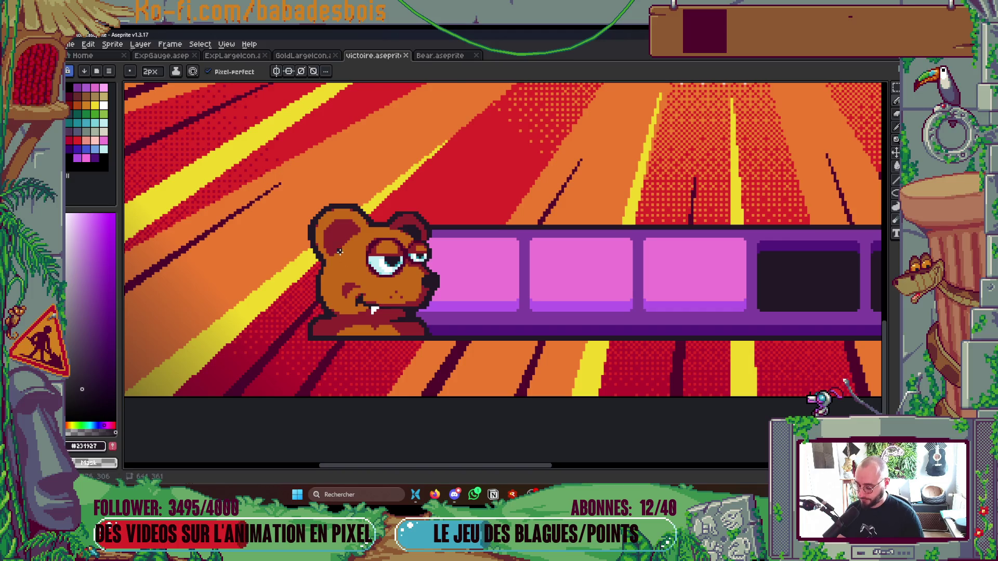
- Marquee-select the bear area and leave only the bear's layer visible
key("m")
left_click_drag(266, 184, 461, 384)
key("Tab")
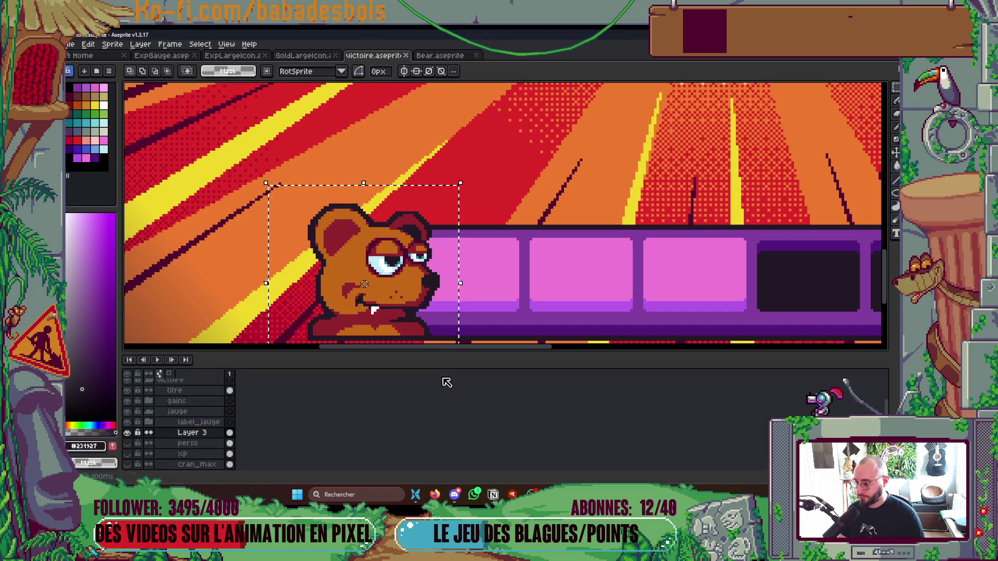
left_click(129, 443, "alt")
key("Tab")
scroll(663, 285, "down", 1)
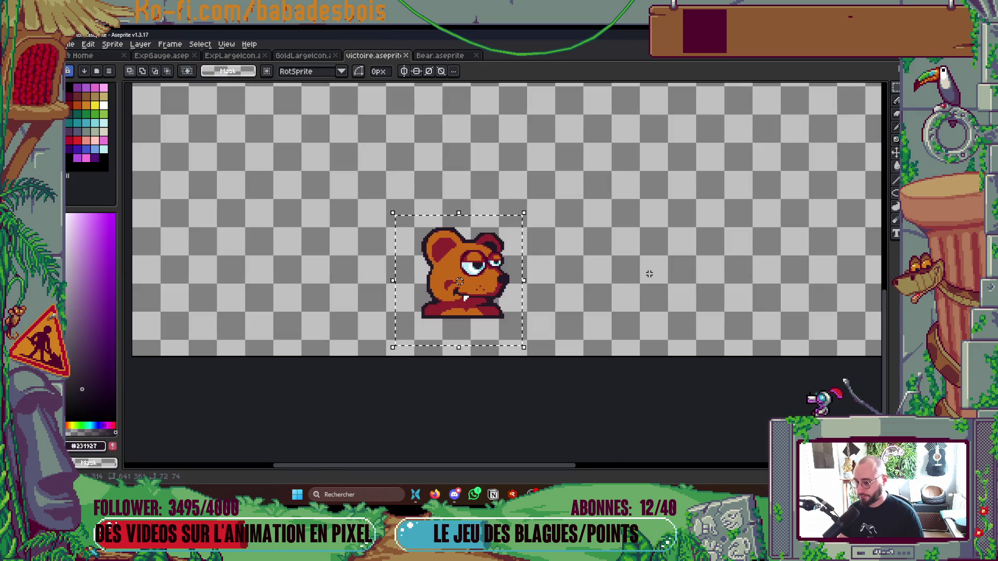
scroll(664, 285, "down", 2)
- In Export Sprite Sheet, enable Trim Sprite and Output File
key("ctrl+e")
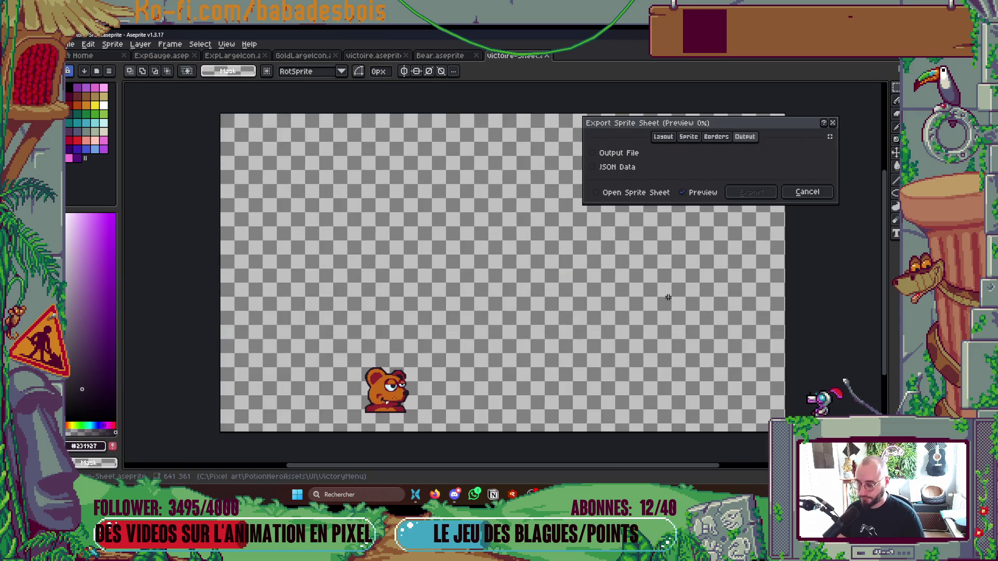
left_click(715, 137)
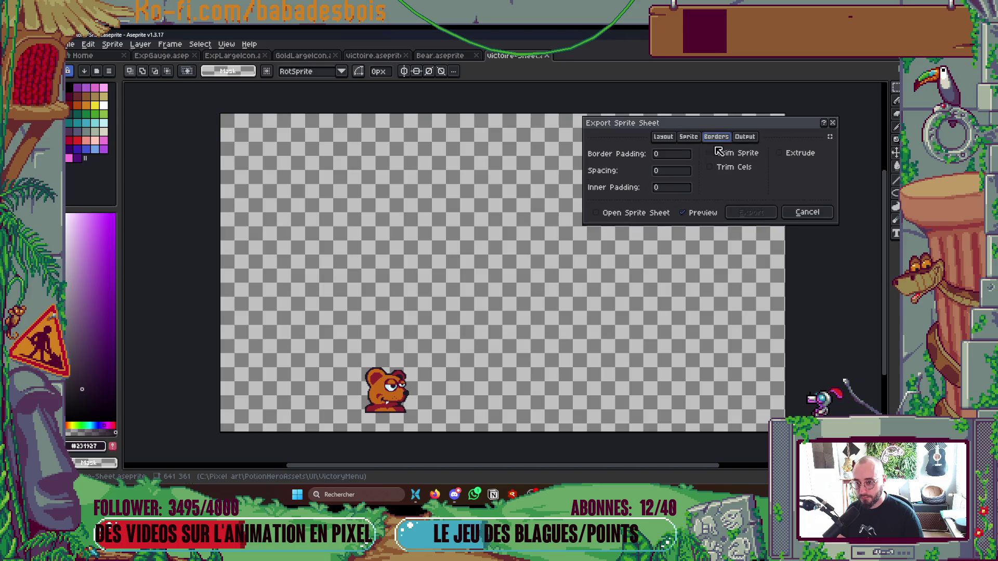
left_click(711, 154)
left_click(663, 136)
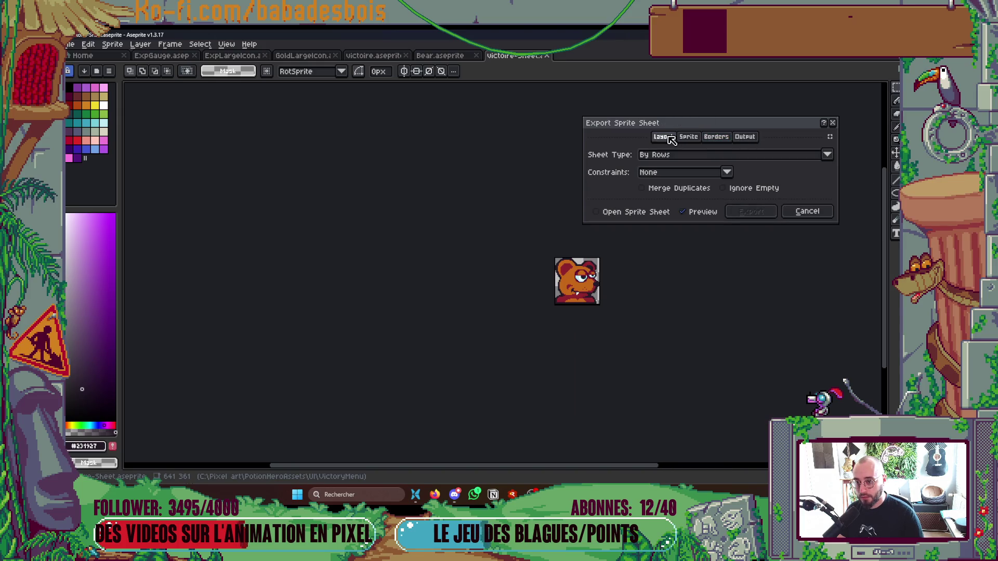
left_click(744, 137)
left_click(633, 153)
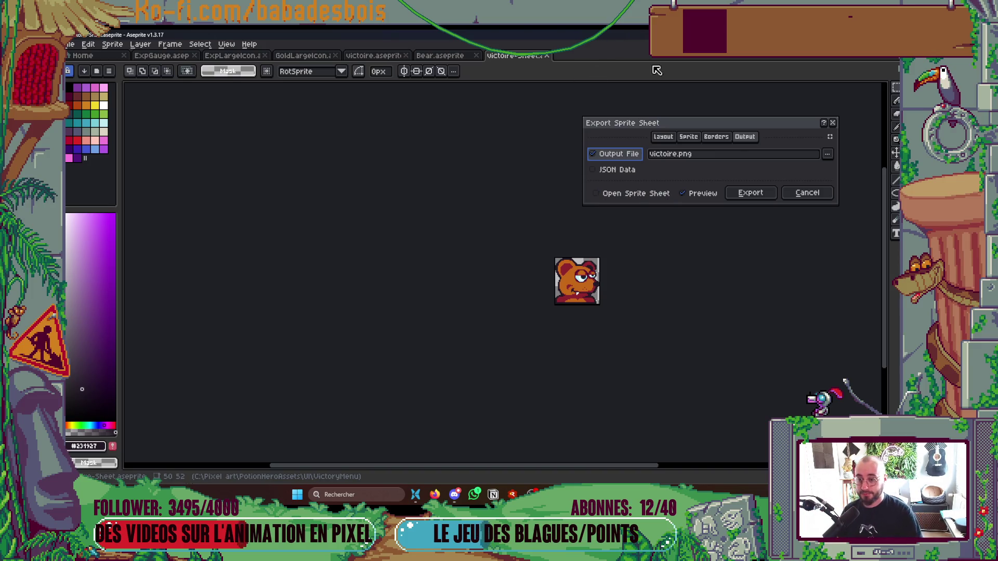
- Review the other export tabs and bring up the output file location chooser
left_click(717, 140)
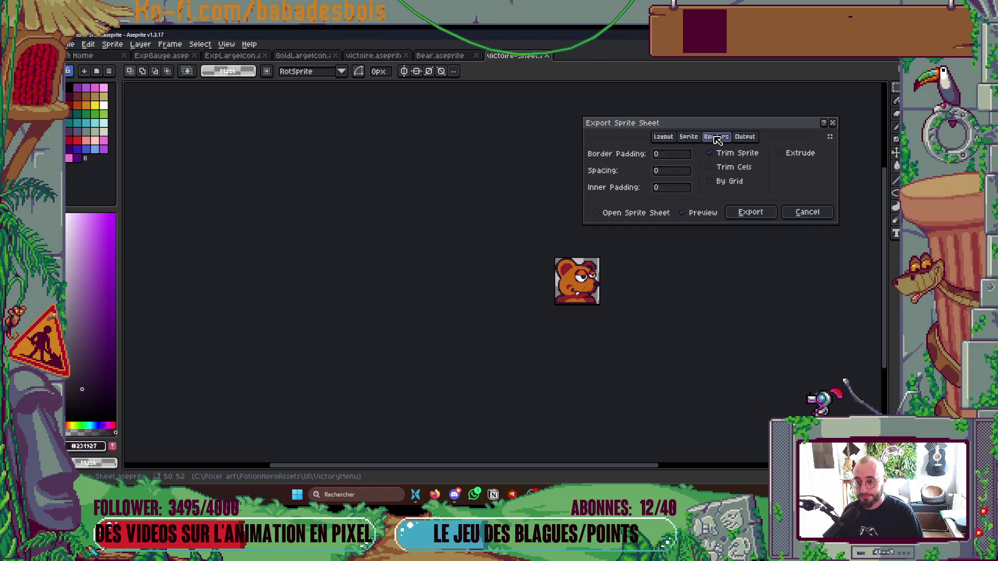
left_click(687, 139)
left_click(699, 139)
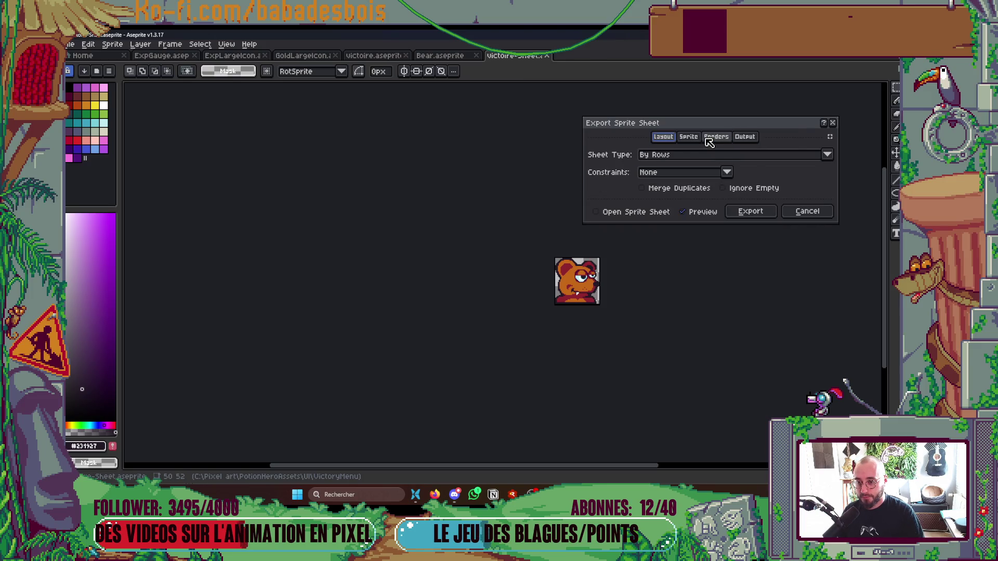
left_click(753, 139)
left_click(820, 159)
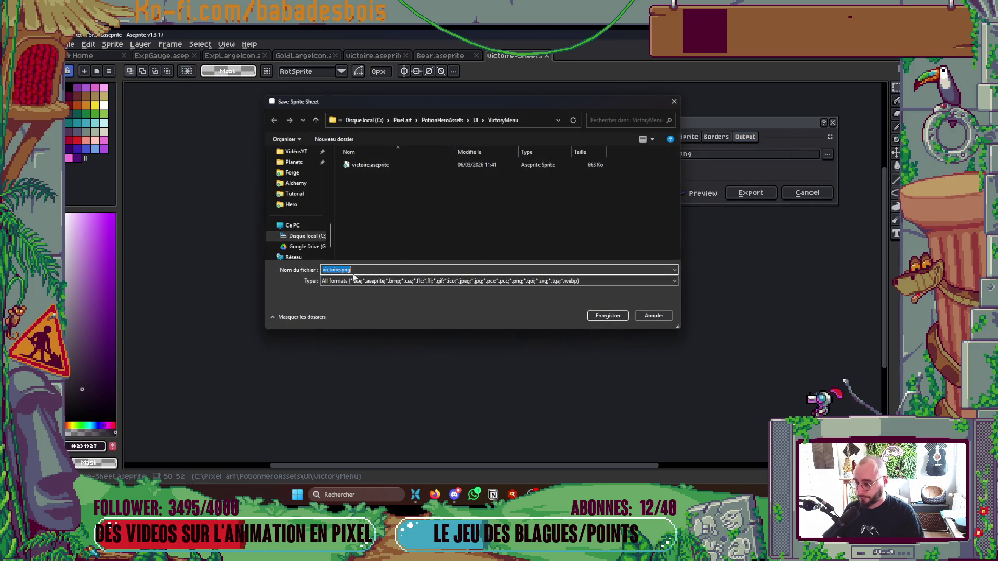
- Replace victoire in the file name with BearHeroAvatar.png
key("End")
key("Left")
key("Left")
key("Left")
key("shift+Home")
key("BackSpace")
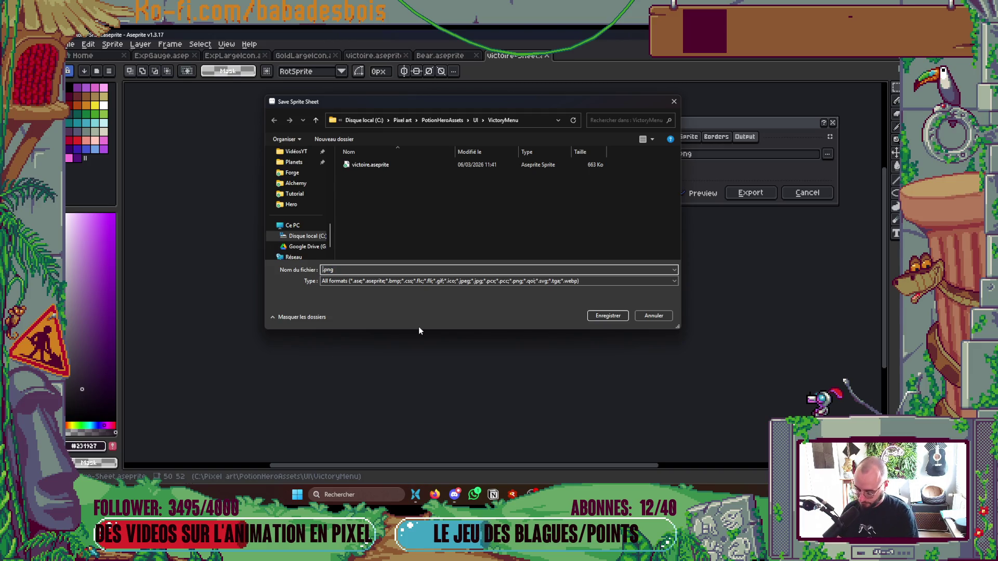
type("BearHeroAvatar")
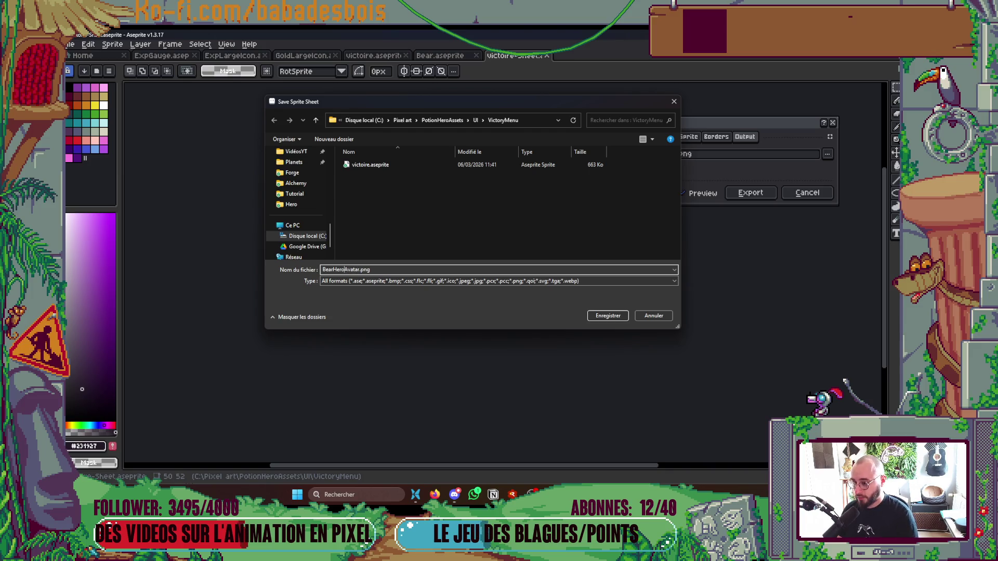
- Navigate to the Combat\Hero folder, confirm it and export the bear avatar
left_click(475, 121)
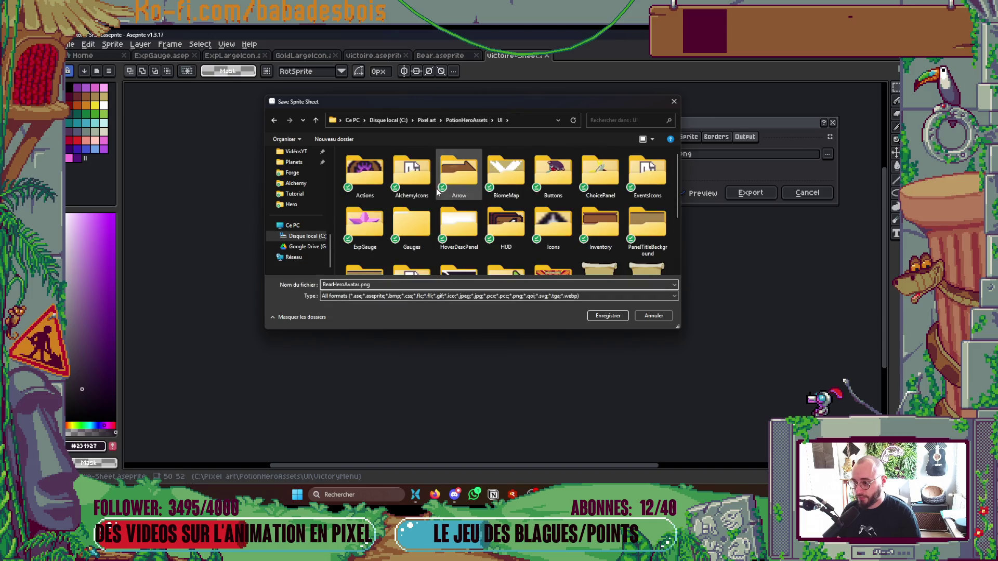
scroll(546, 195, "down", 1)
scroll(546, 196, "down", 1)
scroll(539, 195, "up", 2)
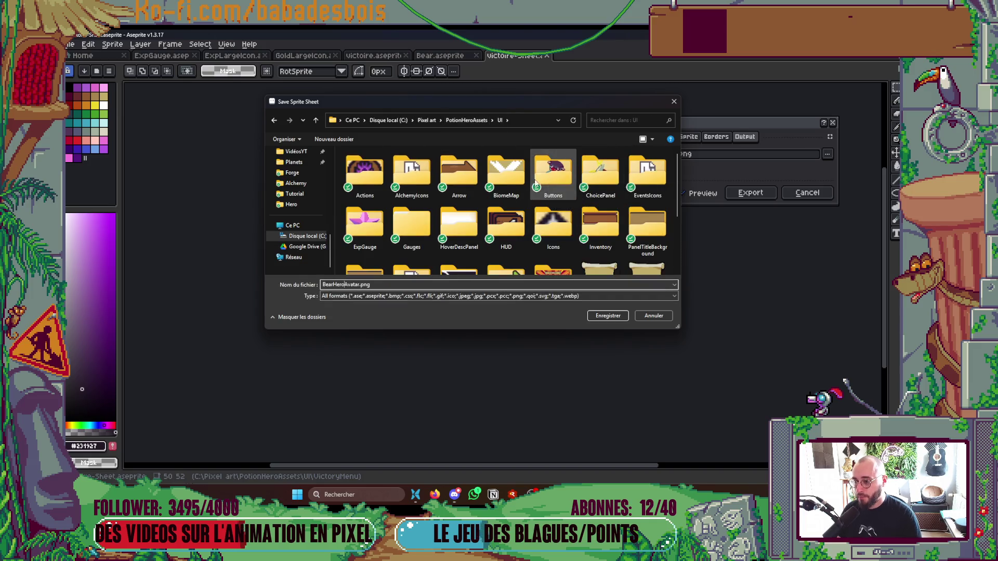
left_click(477, 123)
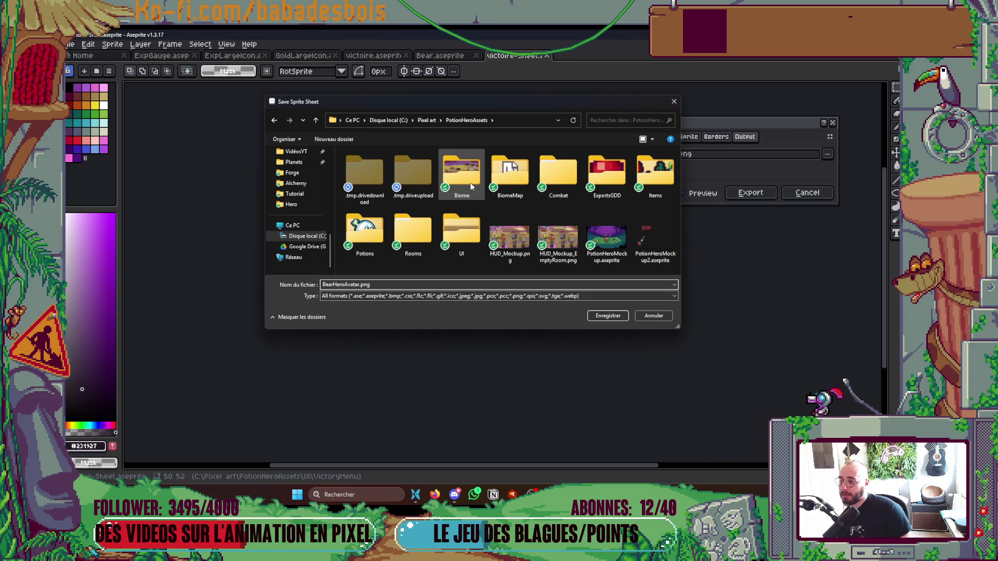
left_click(558, 177)
double_click(558, 175)
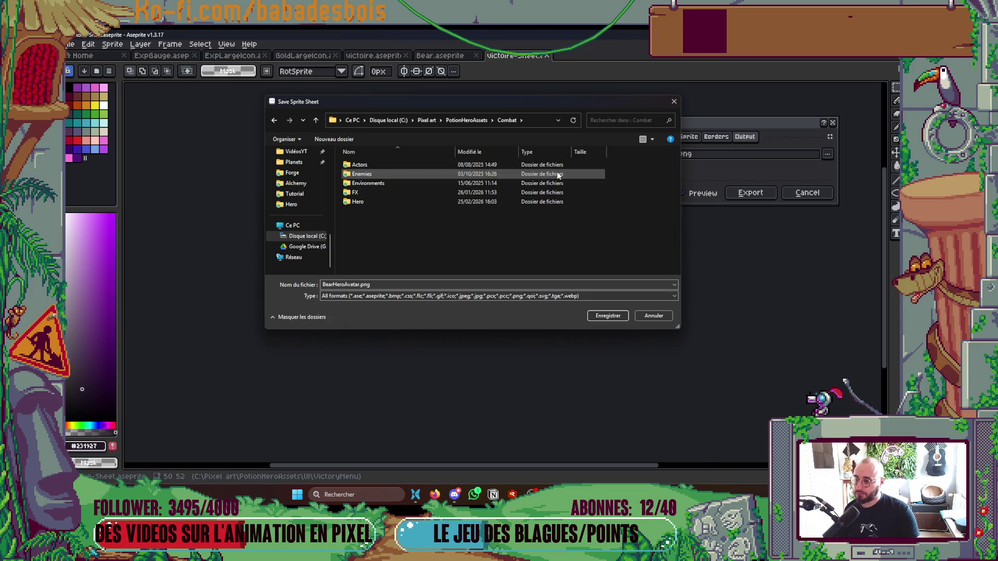
double_click(365, 163)
left_click(315, 120)
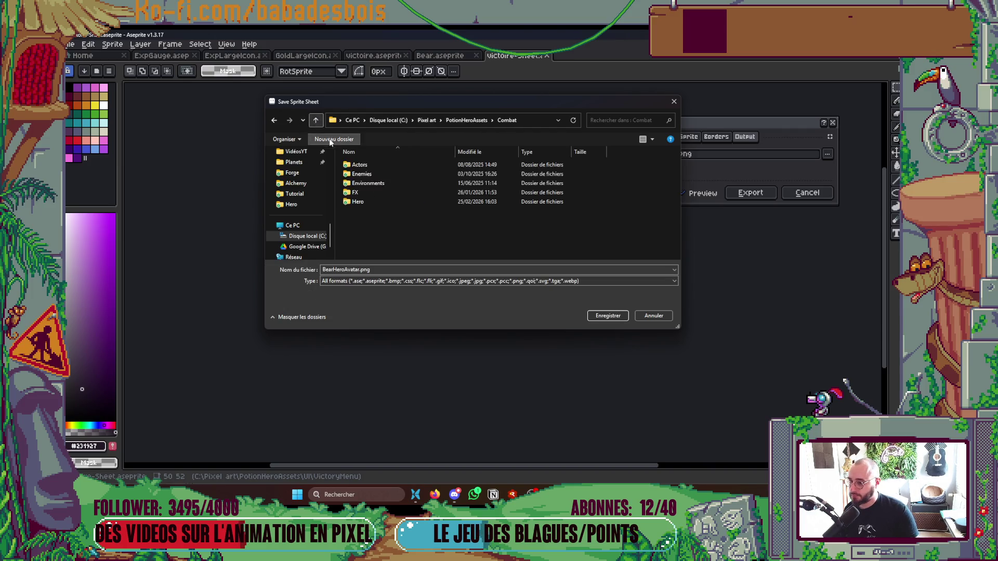
double_click(368, 202)
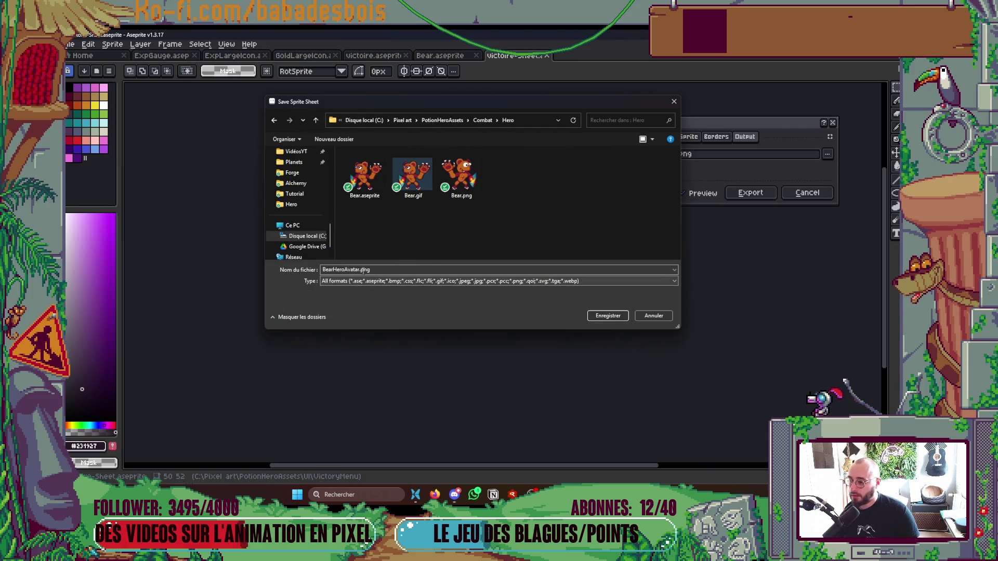
left_click(600, 316)
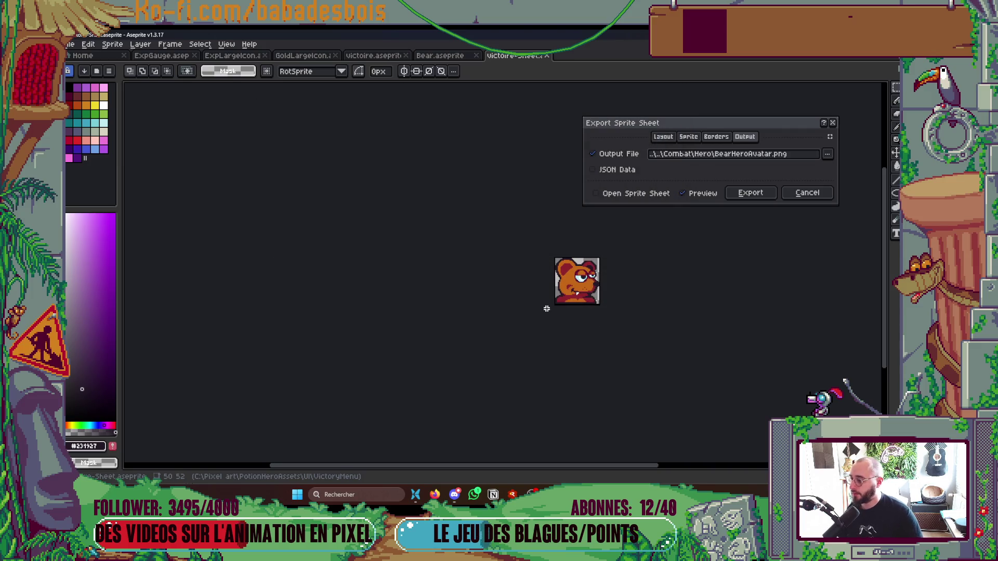
left_click(765, 195)
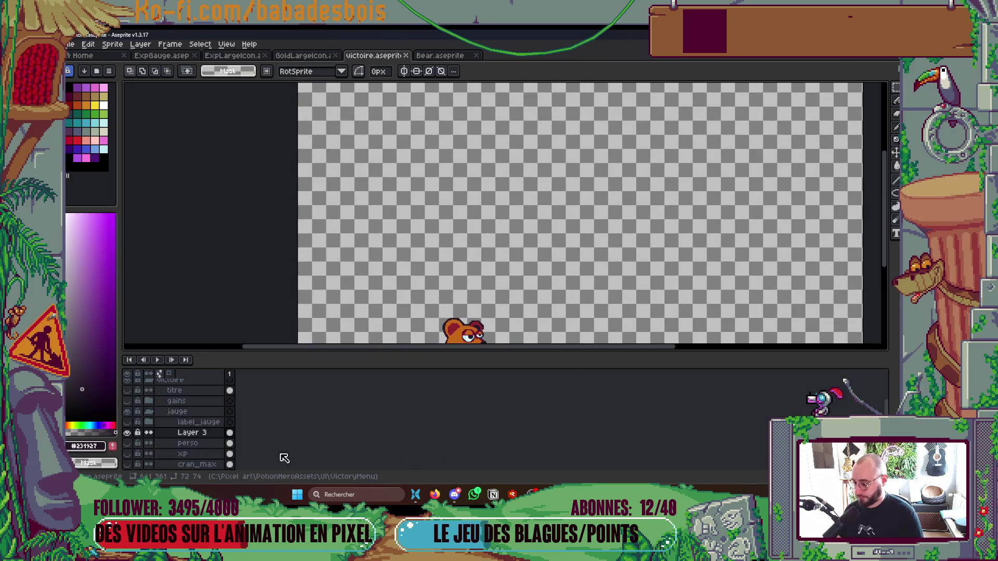
- Hide the bear and other scene layers so only the jauge rempli gauge shows
left_click(127, 432)
left_click(129, 433)
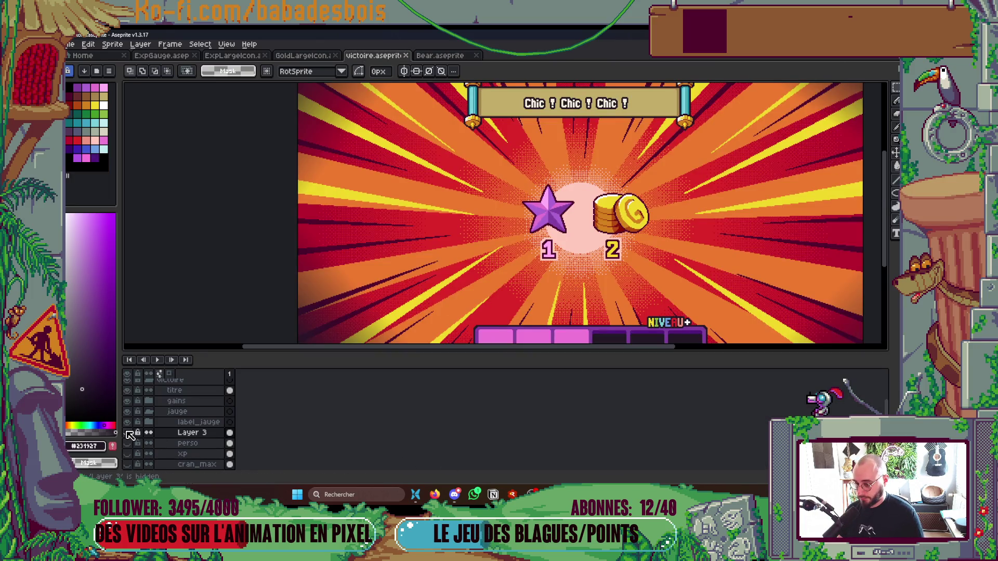
key("Tab")
scroll(569, 304, "up", 2)
key("v")
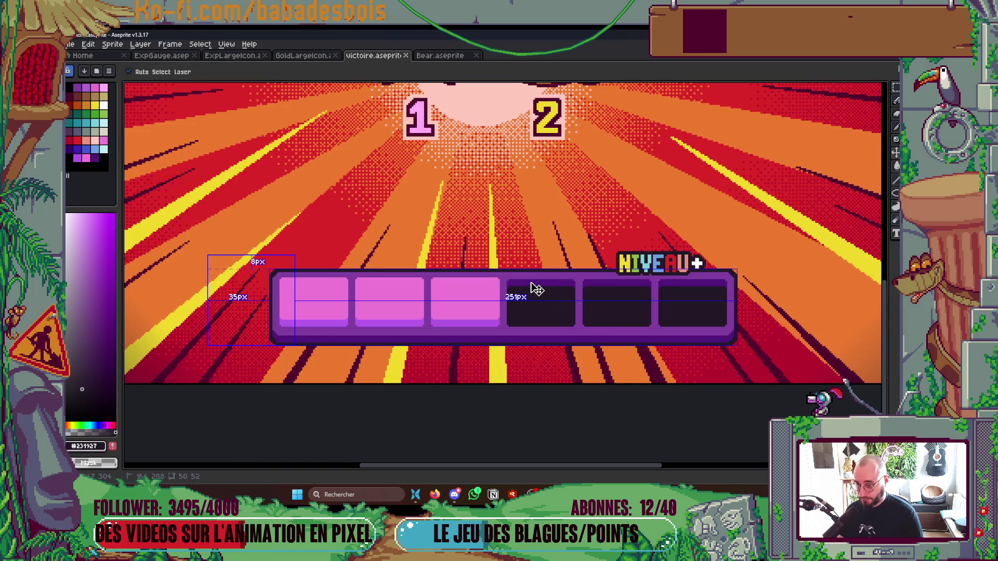
key("b")
key("Tab")
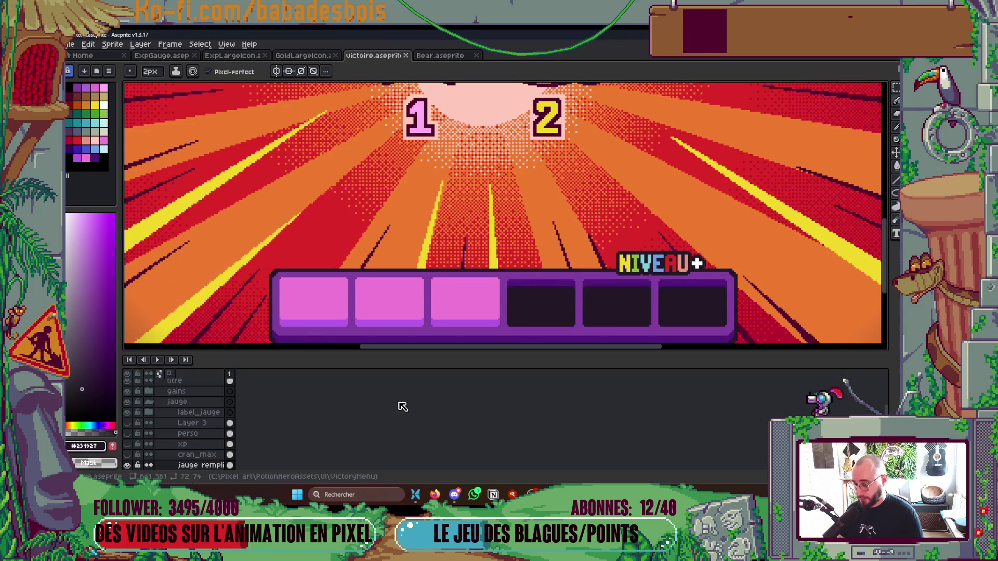
left_click(127, 447, "alt")
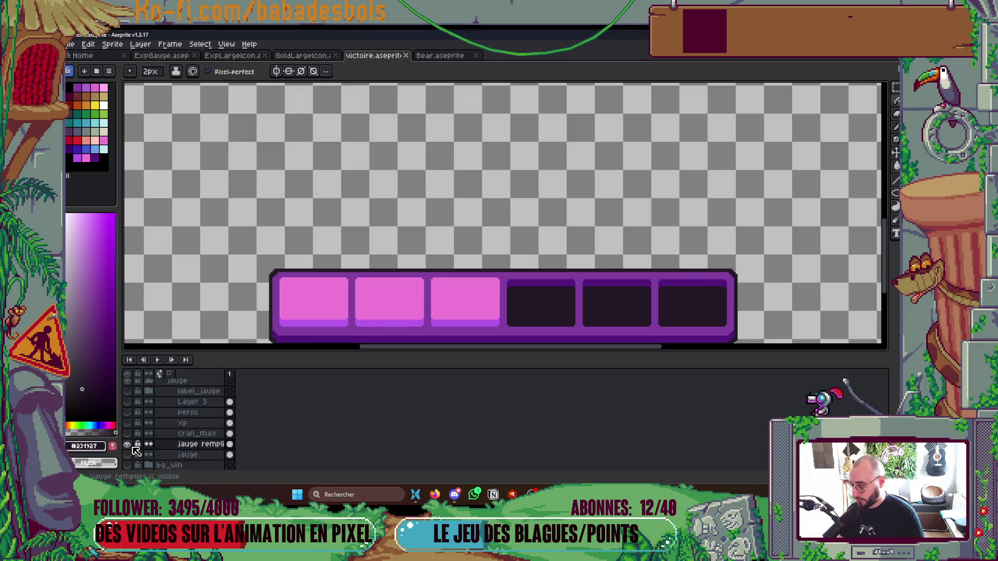
key("Tab")
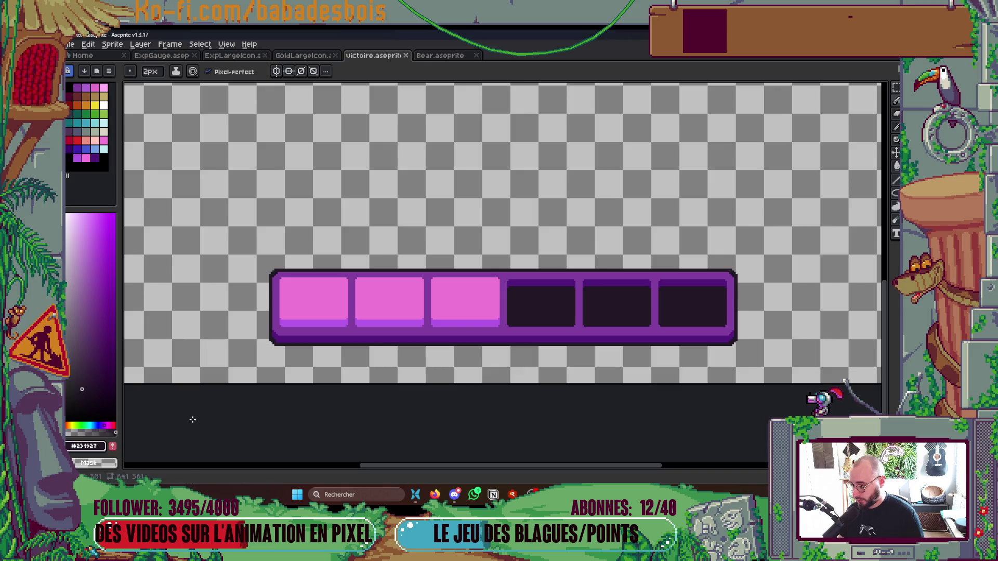
scroll(395, 336, "up", 1)
scroll(421, 336, "up", 1)
scroll(527, 322, "down", 2)
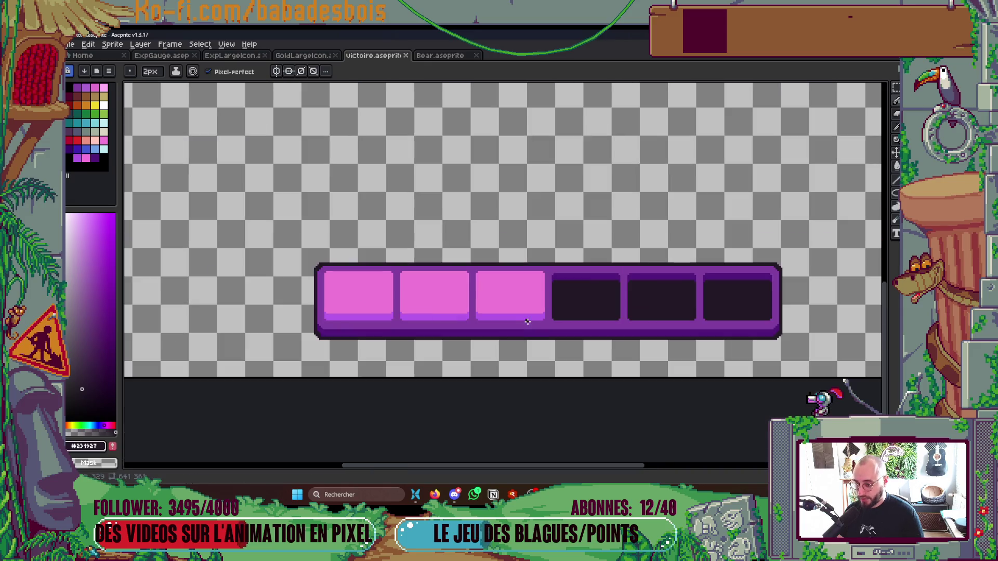
scroll(533, 313, "up", 1)
- With the Magic Wand, start selecting the third pink gauge slot
key("Tab")
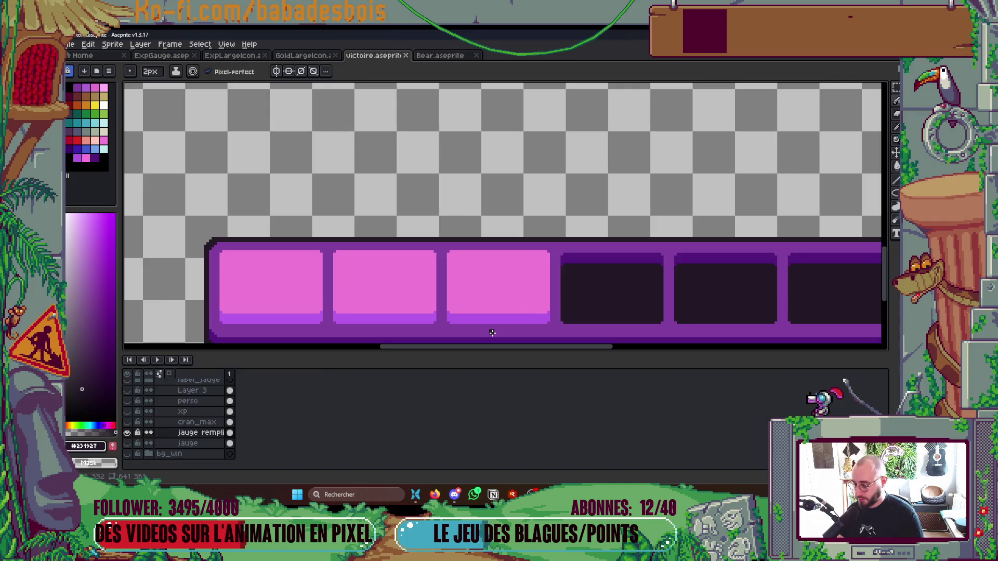
key("Tab")
key("w")
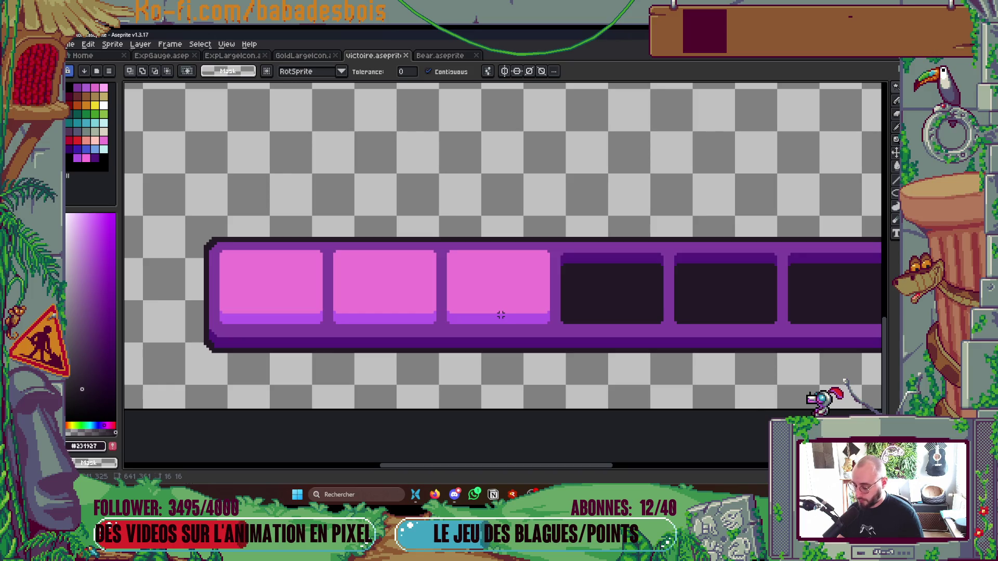
left_click(508, 283)
- Select all three pink slots on the filled gauge and delete their fill
left_click(511, 318, "shift")
left_click(419, 286, "shift")
left_click(413, 316, "shift")
left_click(305, 286, "shift")
left_click(292, 322, "shift")
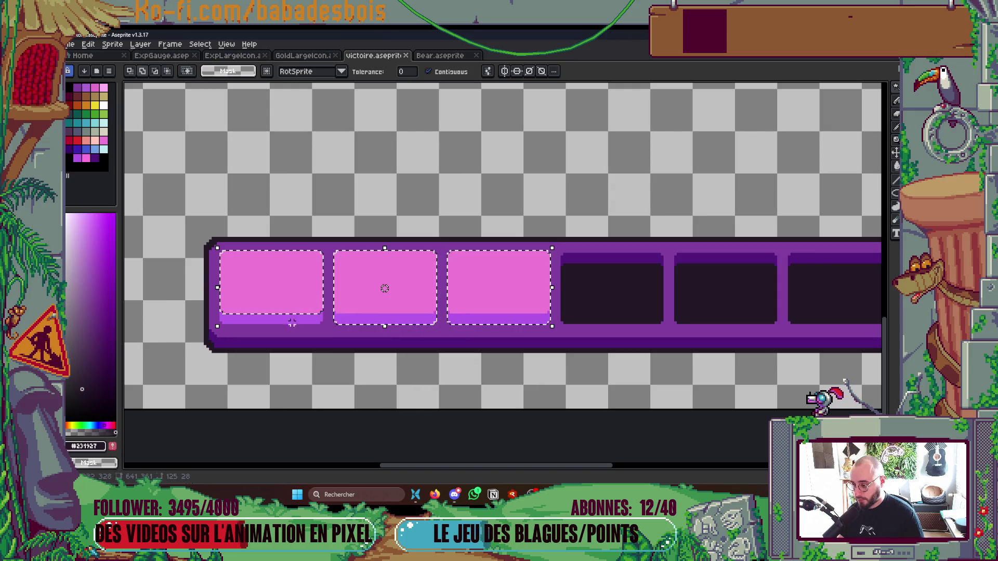
key("Delete")
key("Tab")
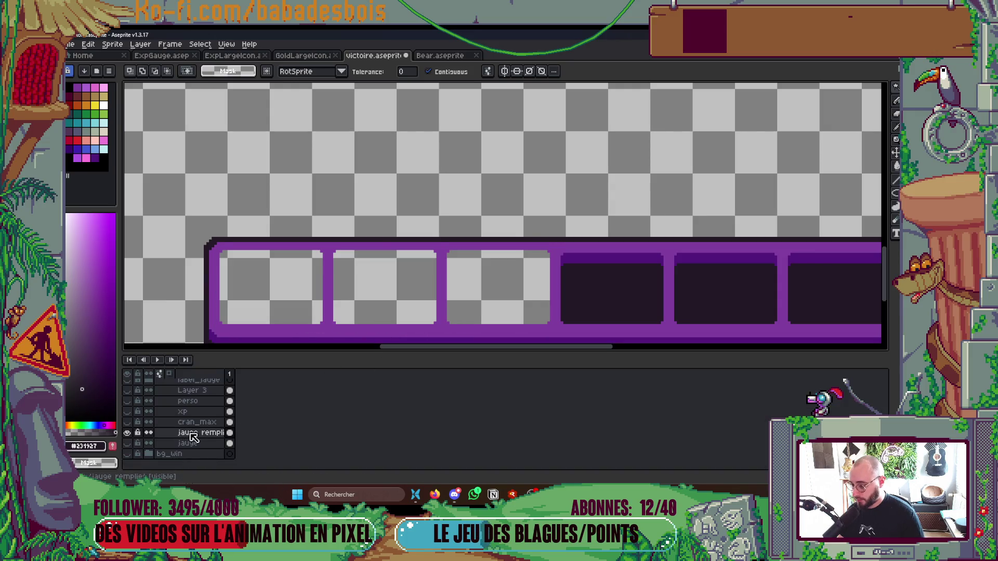
- Add a new layer named Slot and fill the three left slots pink on it
right_click(193, 436)
left_click(312, 418)
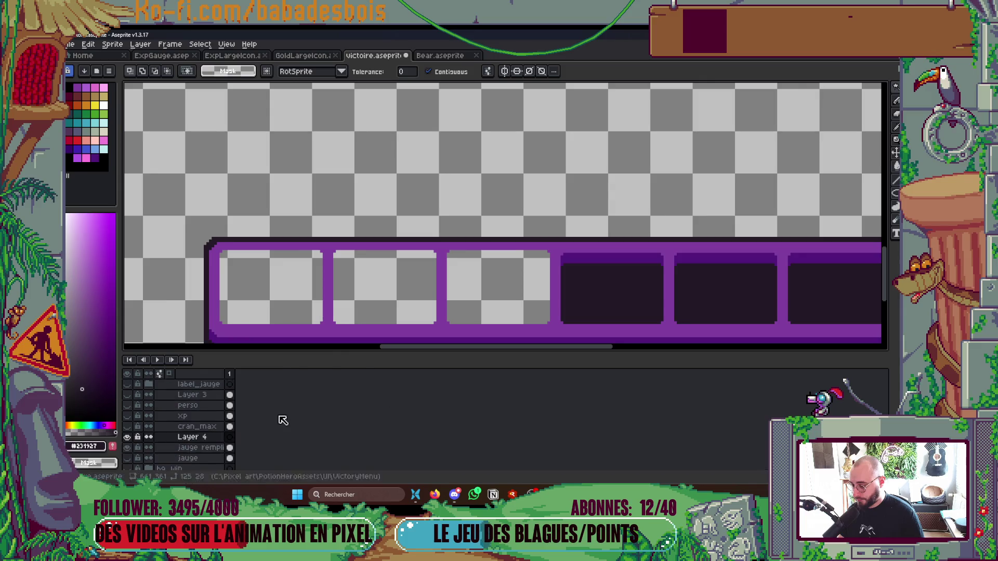
double_click(197, 439)
type("S;")
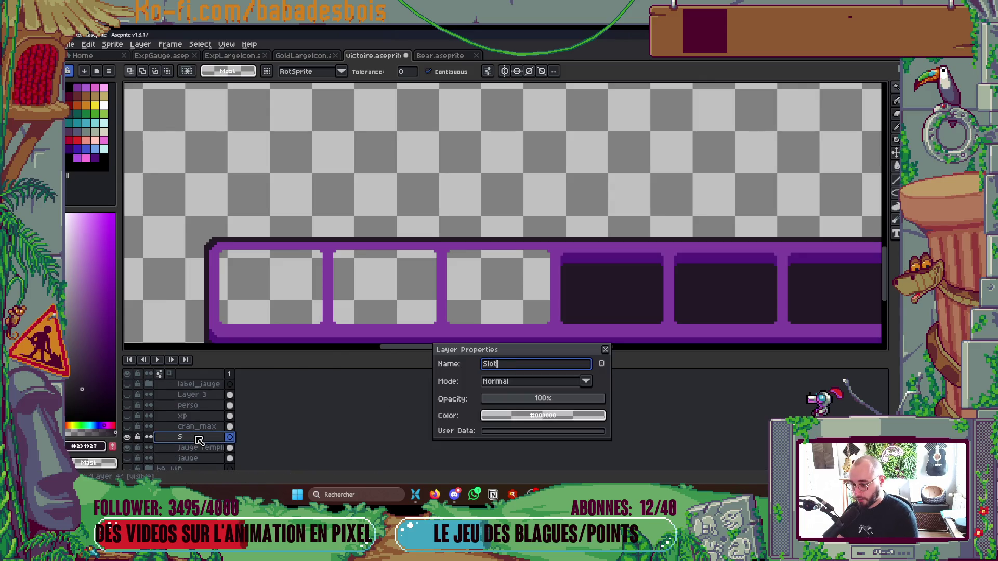
key("Return")
key("Tab")
key("f")
key("ctrl+d")
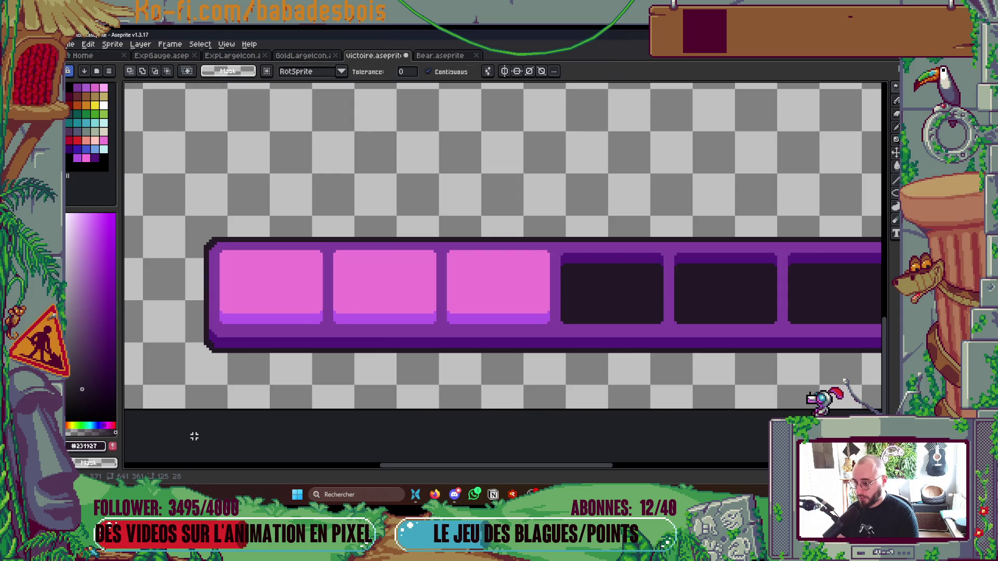
- Marquee slots two and three and clear them, leaving only the first slot pink
key("m")
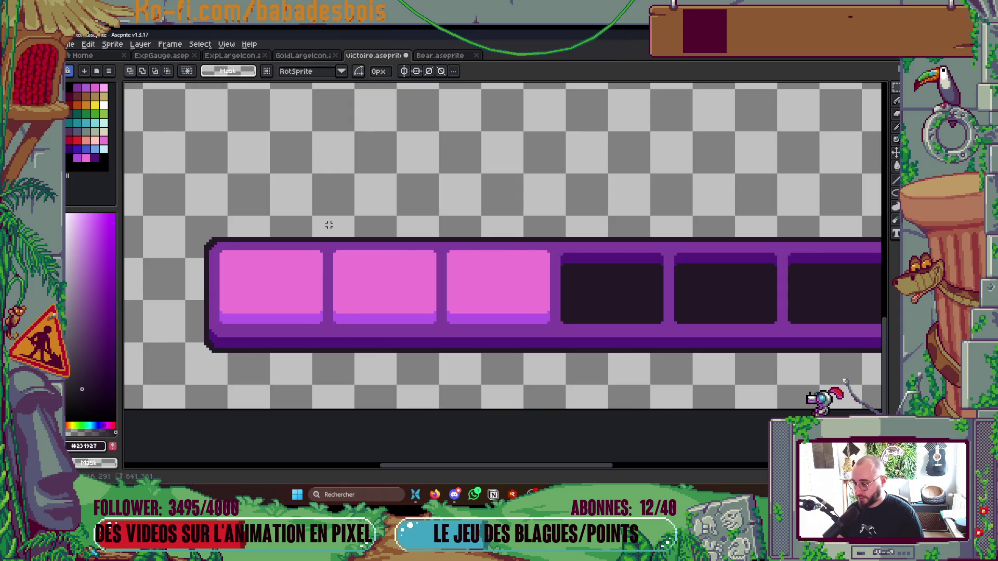
left_click_drag(327, 226, 581, 361)
key("Delete")
key("ctrl+d")
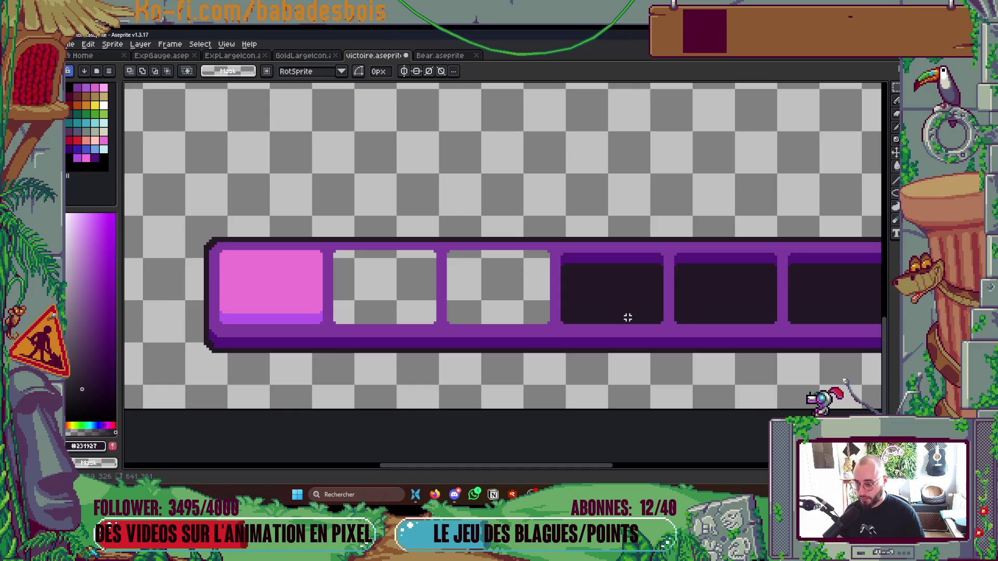
key("w")
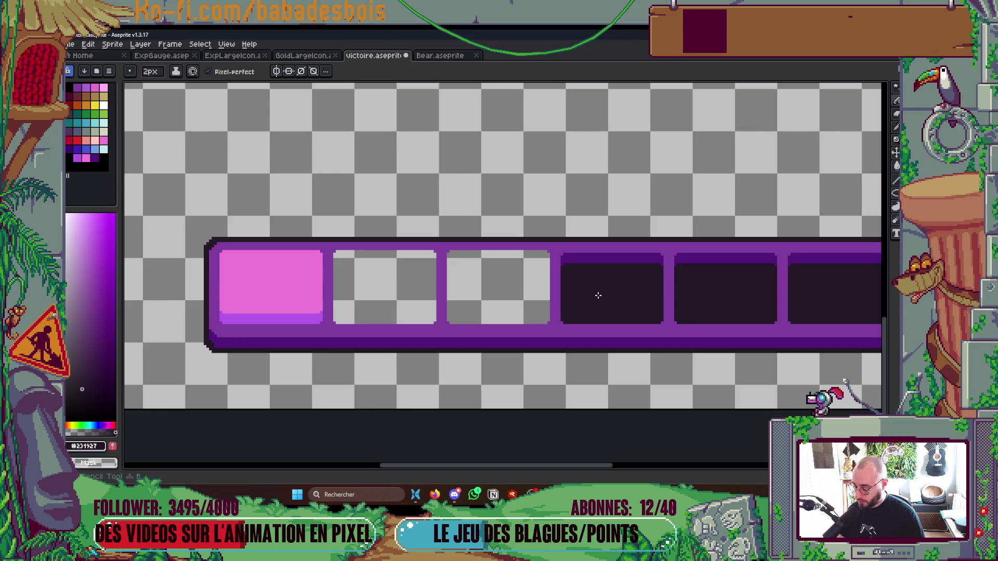
left_click(612, 293)
- Copy the fourth dark slot onto the third slot position and drop it
left_click(609, 256, "shift")
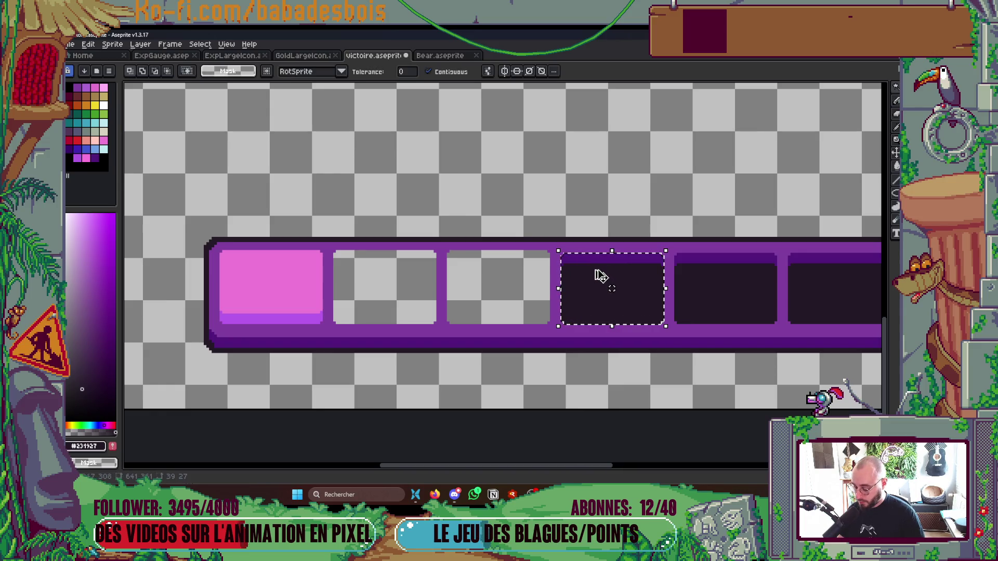
left_click_drag(660, 301, 544, 302)
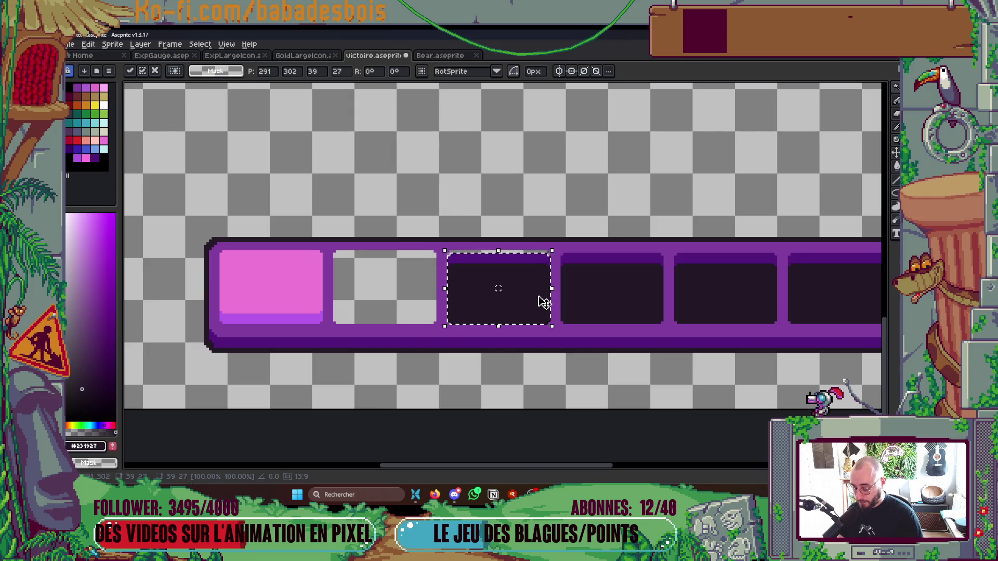
key("ctrl+d")
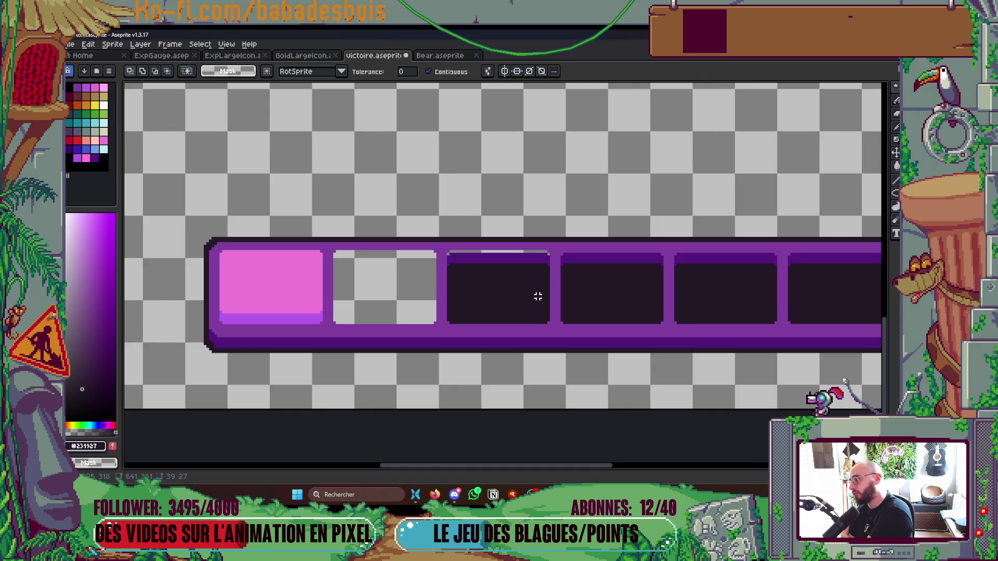
key("i")
scroll(541, 234, "up", 2)
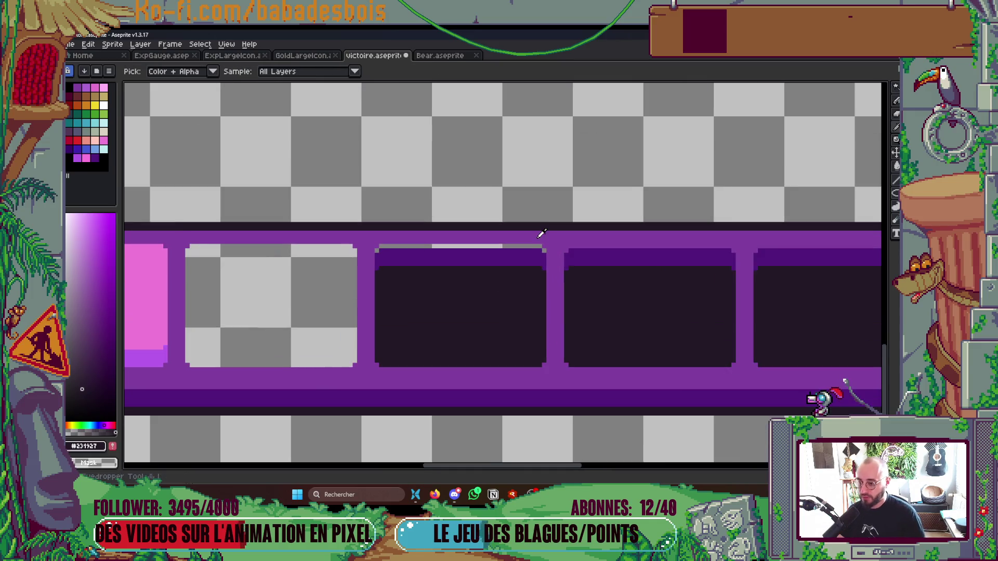
- Sample the gauge frame purple and undo a stray bucket fill of the background
left_click(538, 241)
key("b")
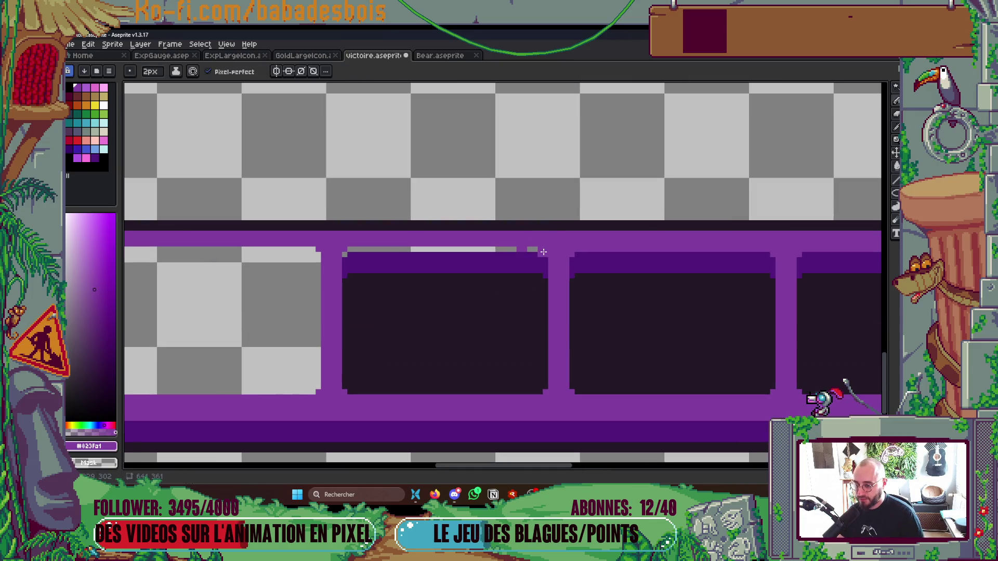
key("g")
left_click(465, 250)
key("ctrl+z")
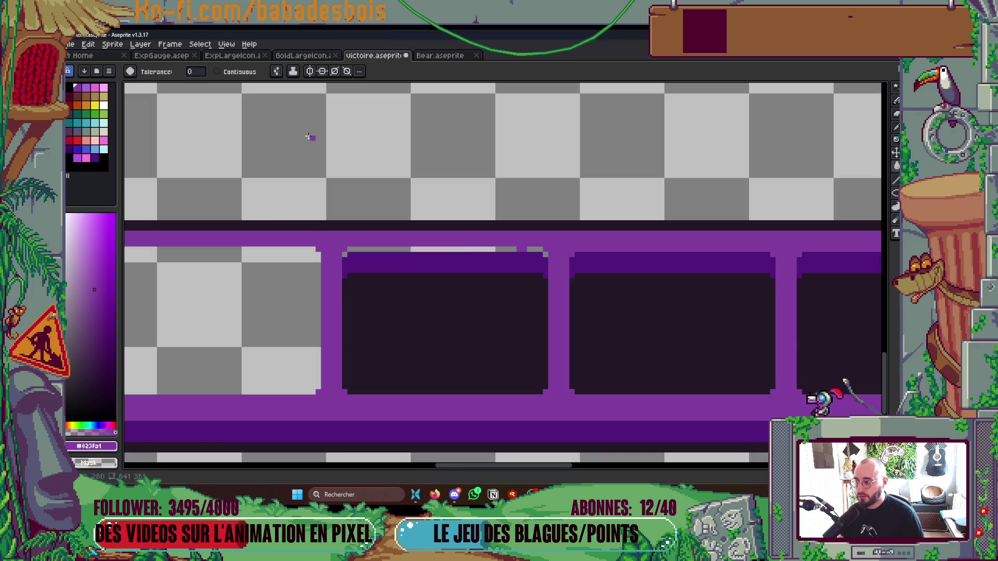
key("b")
- Pencil the grey line and stray pixels above the third slot in purple
left_click(231, 76)
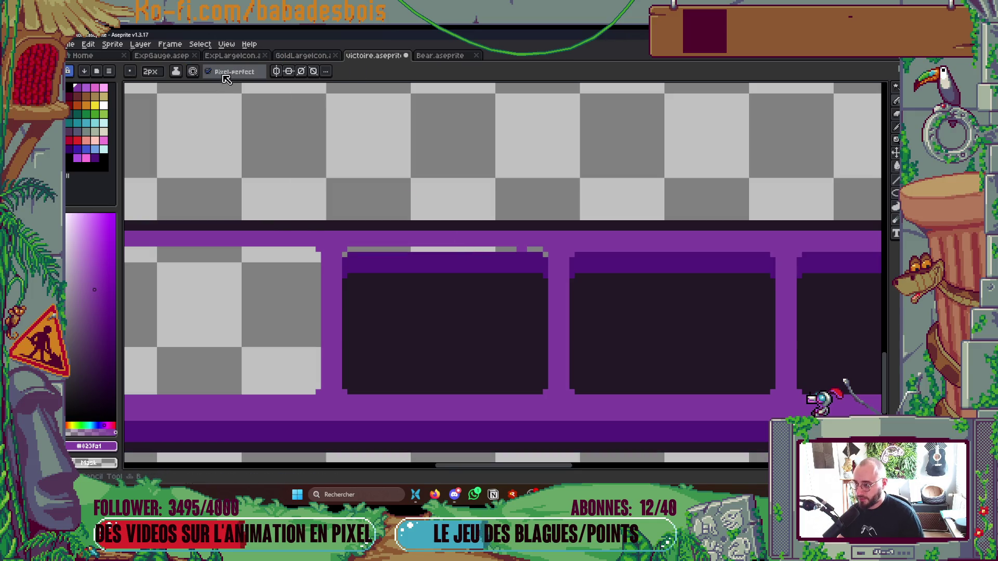
scroll(394, 226, "up", 2)
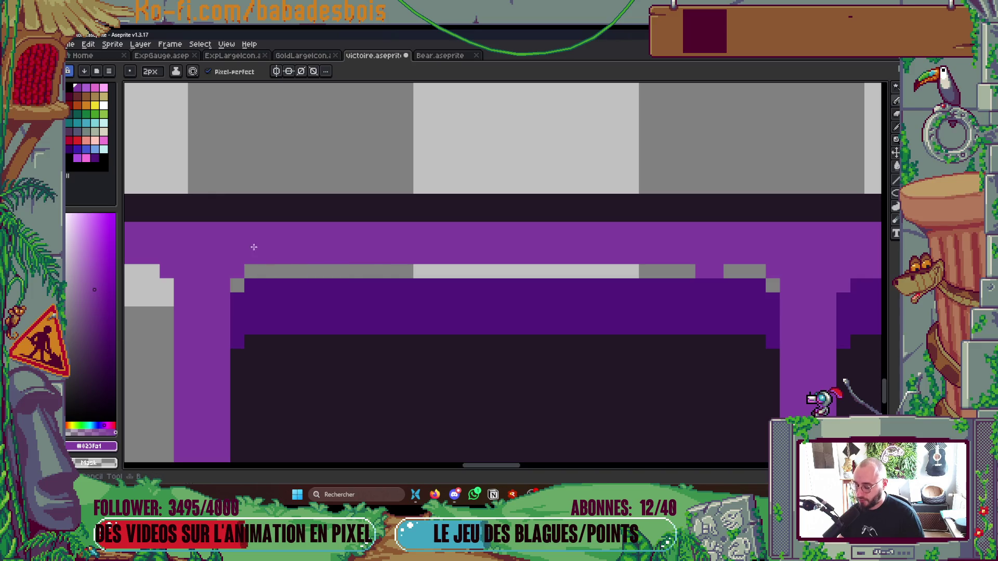
left_click_drag(261, 271, 760, 274)
left_click(771, 286)
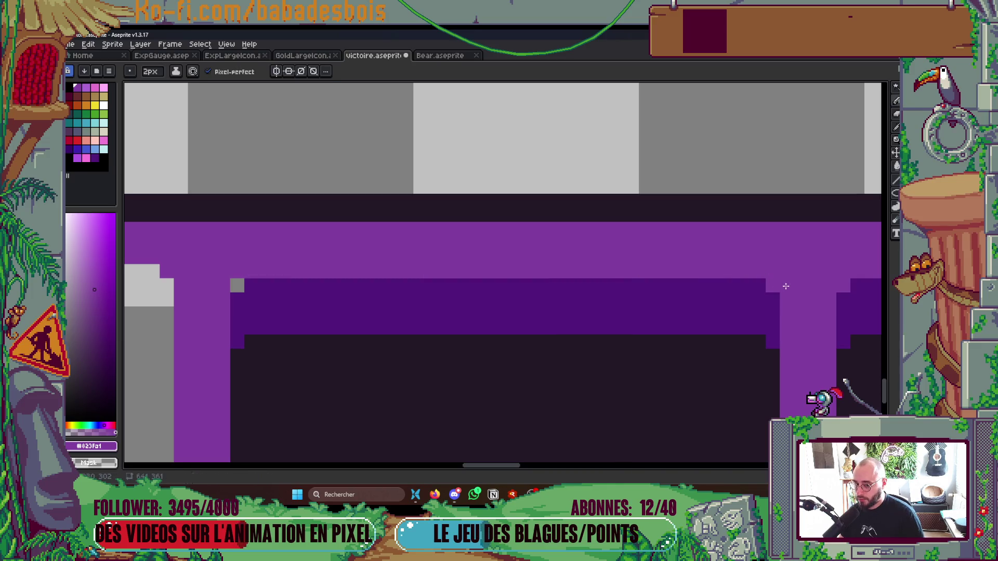
left_click(236, 286)
scroll(285, 271, "down", 3)
scroll(286, 270, "down", 3)
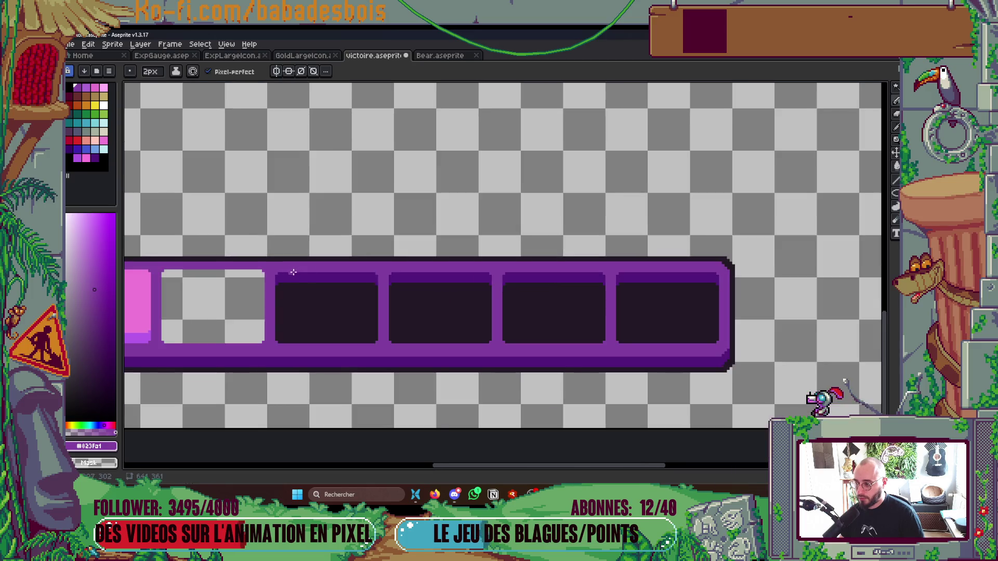
scroll(398, 274, "up", 1)
- Bucket-fill the empty second slot purple, undoing one fill that hit the background
key("g")
left_click(380, 280)
key("ctrl+z")
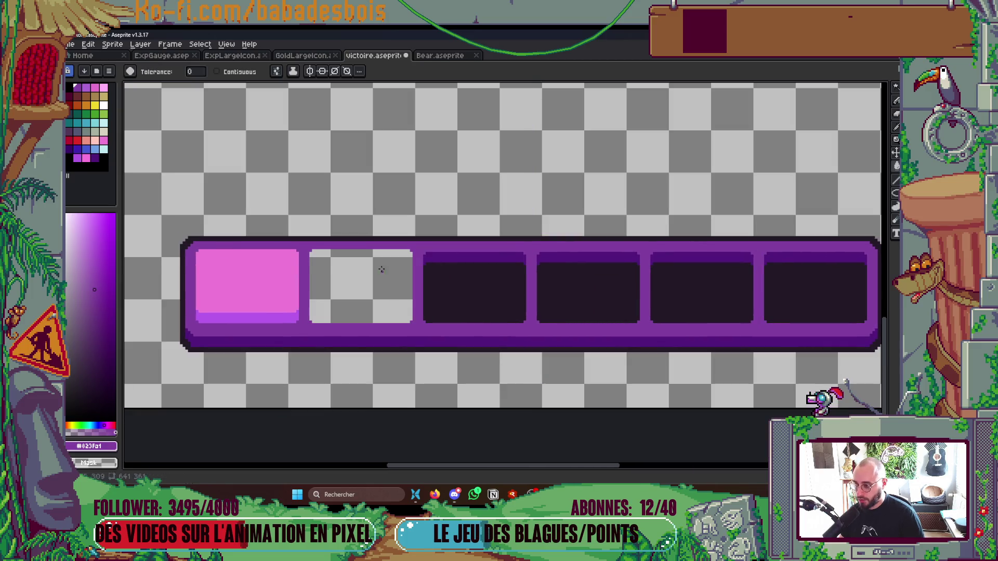
left_click(351, 279)
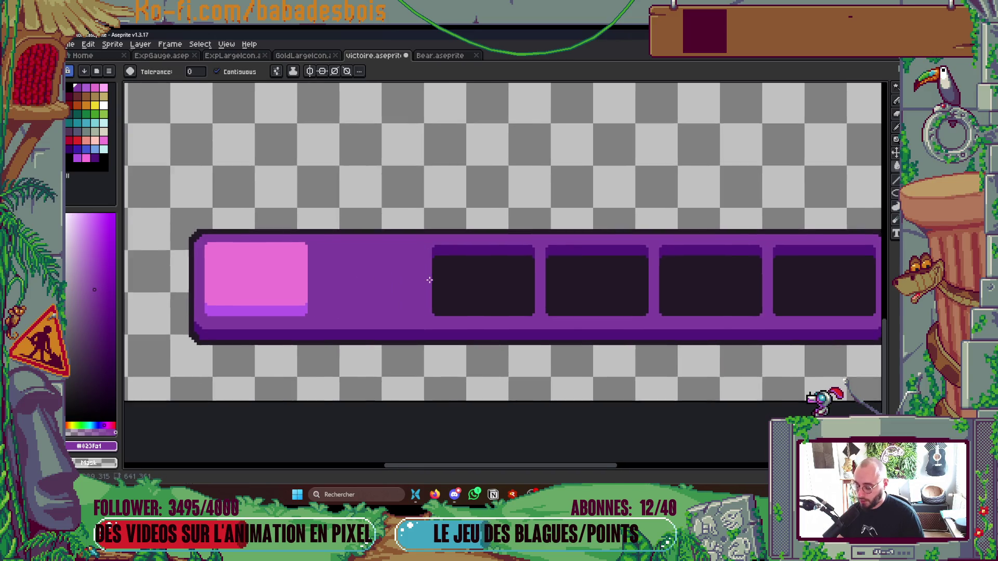
scroll(430, 281, "up", 1)
key("m")
- Copy a dark slot, paste it and cancel the misplaced nudged copy
left_click(472, 238)
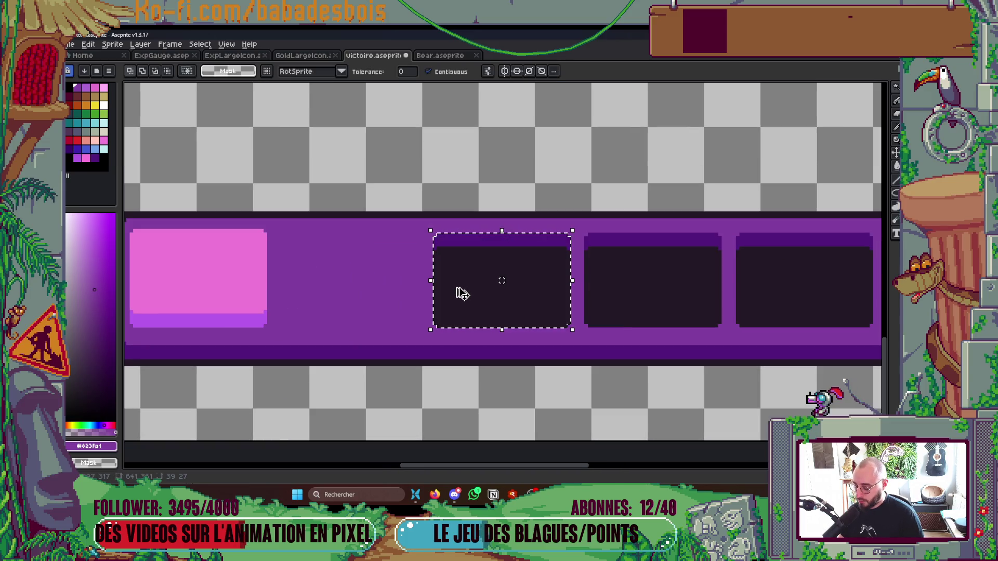
key("ctrl+c")
key("ctrl+v")
key("shift+Left")
key("shift+Left")
key("shift+Left")
key("Escape")
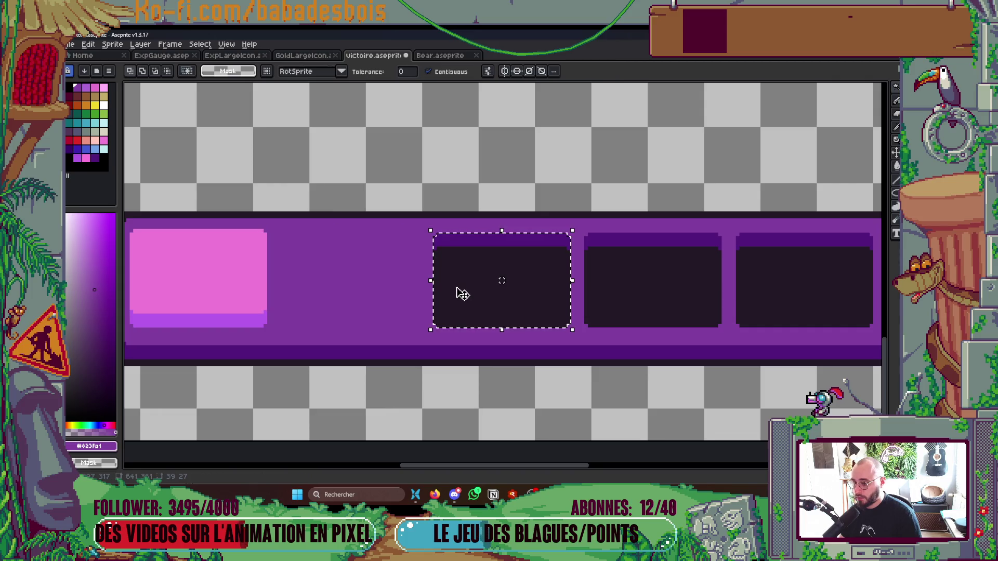
- Paste the dark slot again, nudge it onto slot two and drop it
key("ctrl+v")
key("shift+Left")
key("Left")
key("Left")
key("Left")
key("Left")
key("Left")
key("Left")
key("Left")
key("Left")
key("Right")
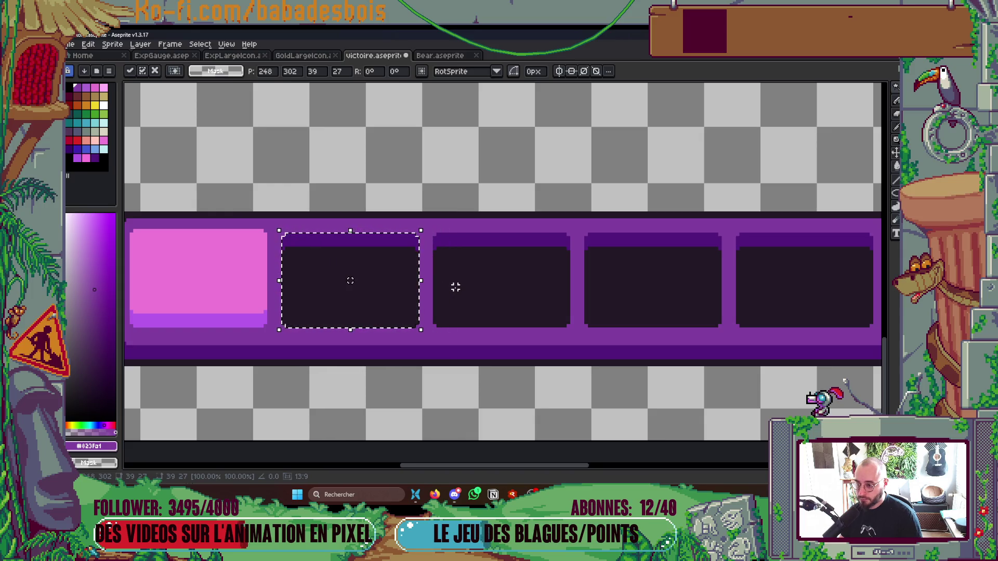
key("ctrl+d")
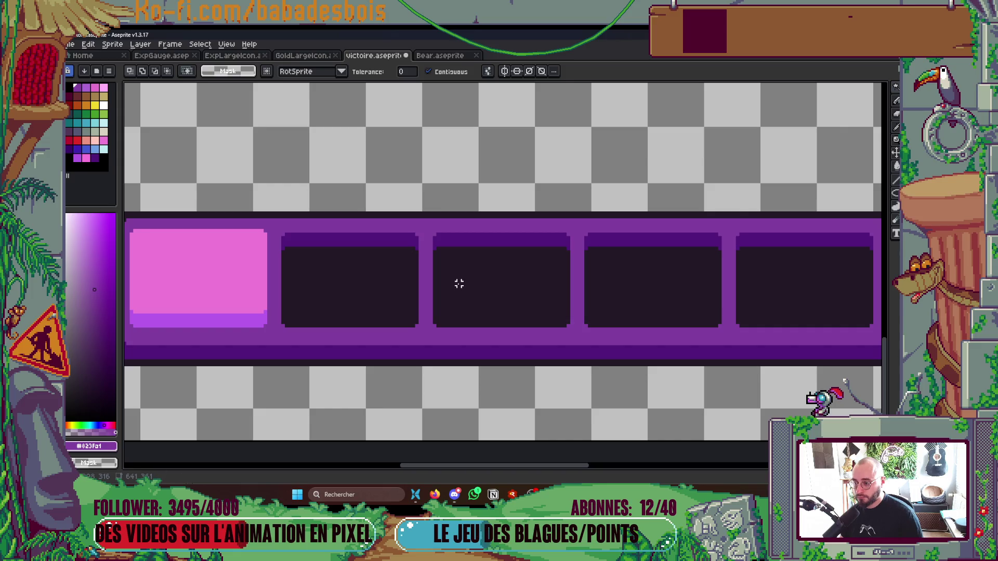
scroll(466, 263, "down", 3)
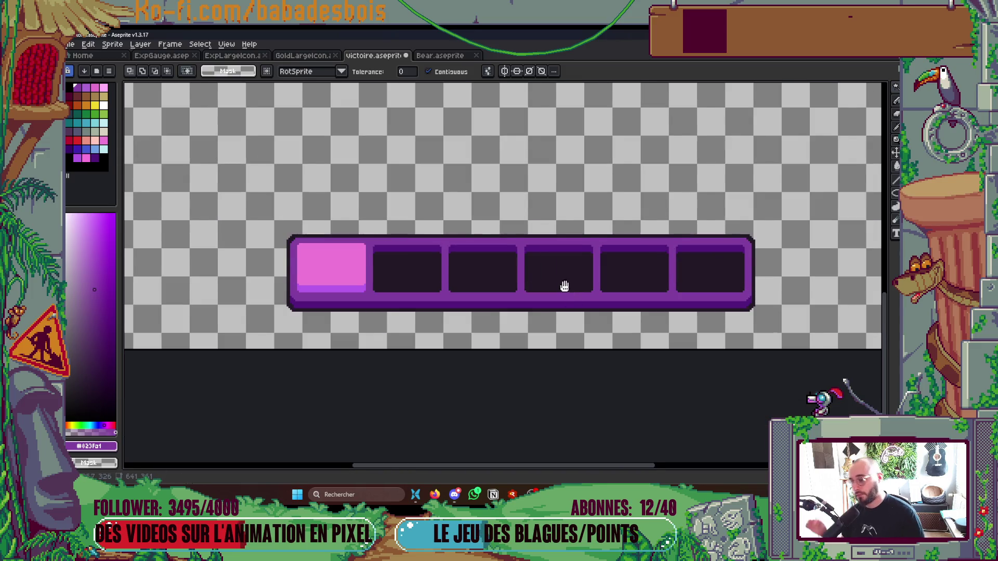
scroll(561, 304, "down", 2)
scroll(557, 304, "up", 1)
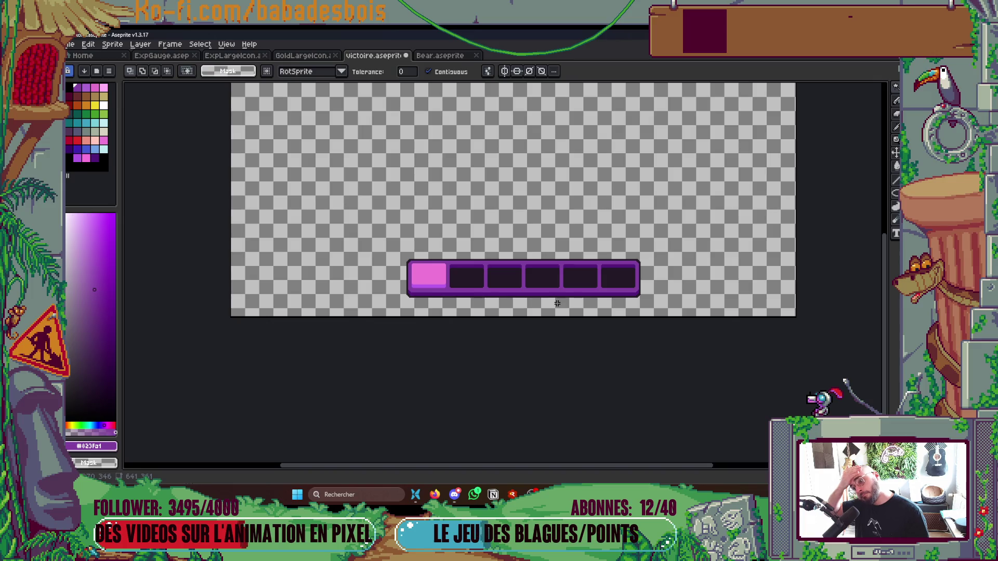
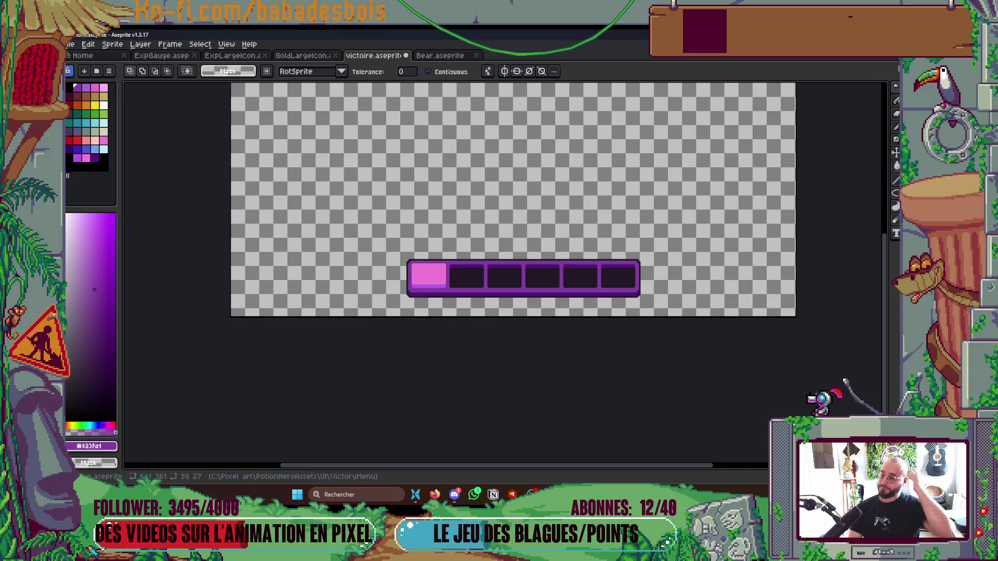
- Save the gauge sprite and check the PotionHeroAssets folder in the file explorer
key("ctrl+s")
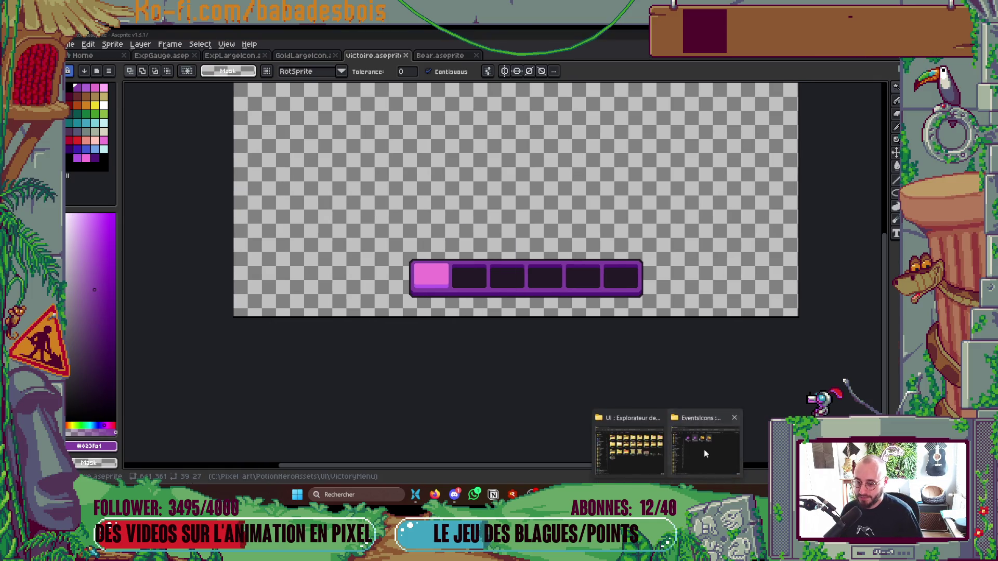
left_click(705, 440)
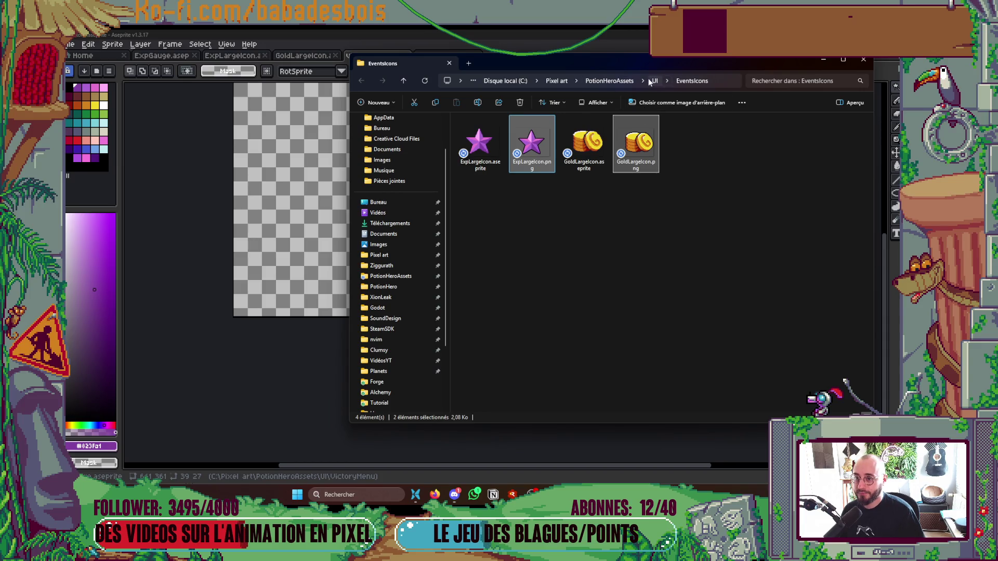
left_click(627, 81)
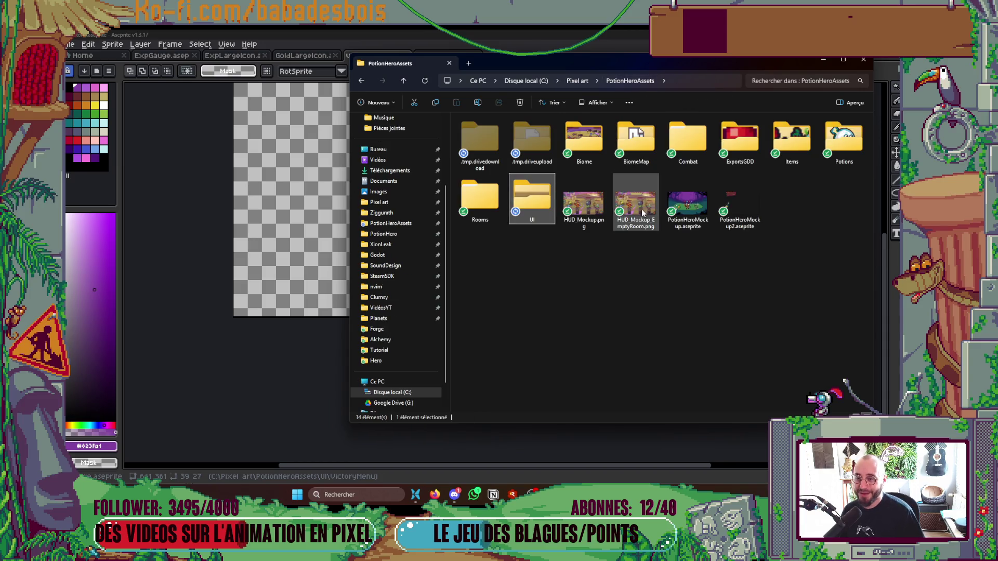
left_click(289, 305)
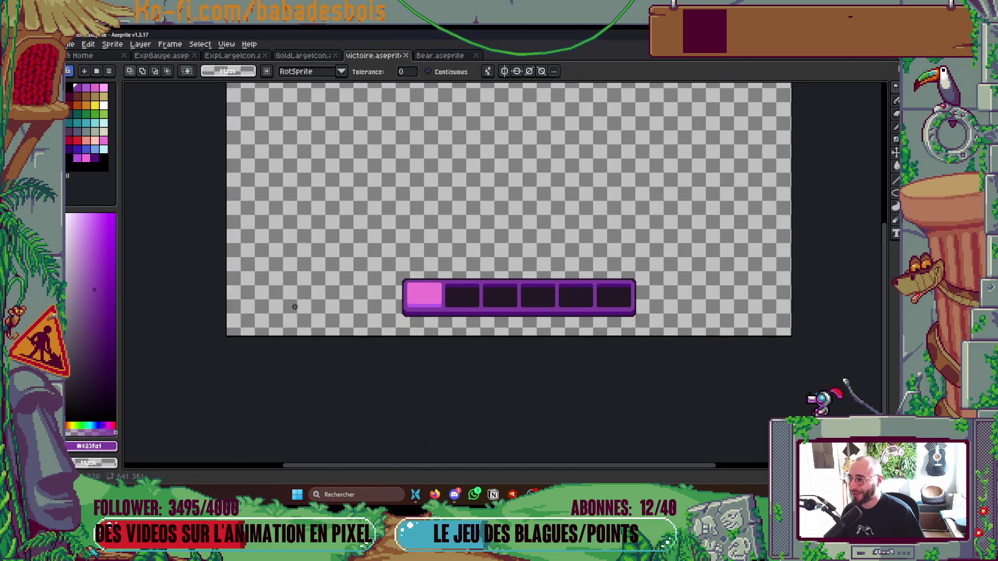
- Toggle the gauge frame and pink fill layers' visibility to compare them
key("Tab")
left_click(130, 455)
left_click(129, 455)
left_click(128, 437)
left_click(128, 437)
key("Tab")
scroll(482, 324, "up", 3)
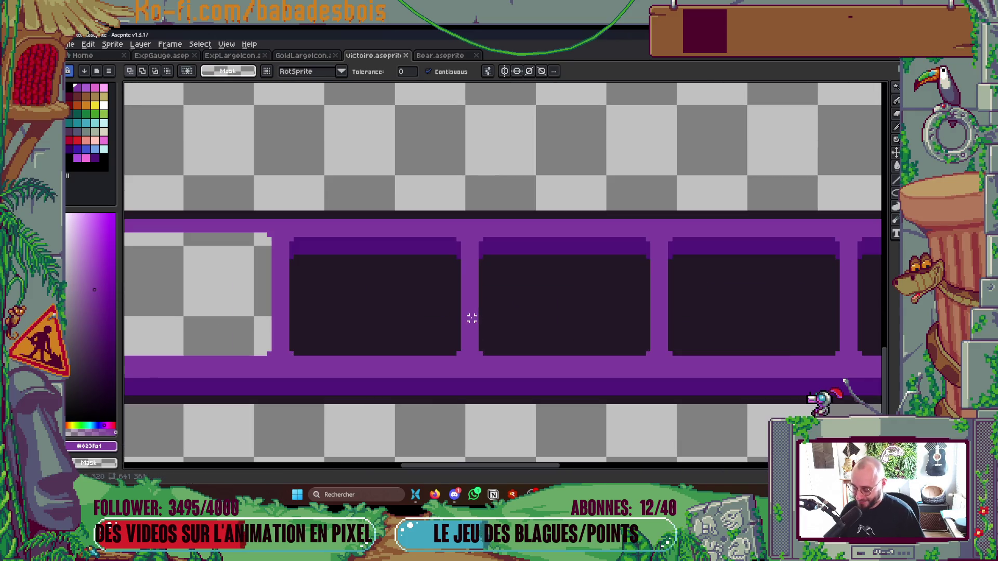
- Fill the left slot with the dark purple picked from the bar
key("i")
left_click(402, 241)
key("g")
left_click(211, 304)
left_click_drag(232, 306, 370, 283)
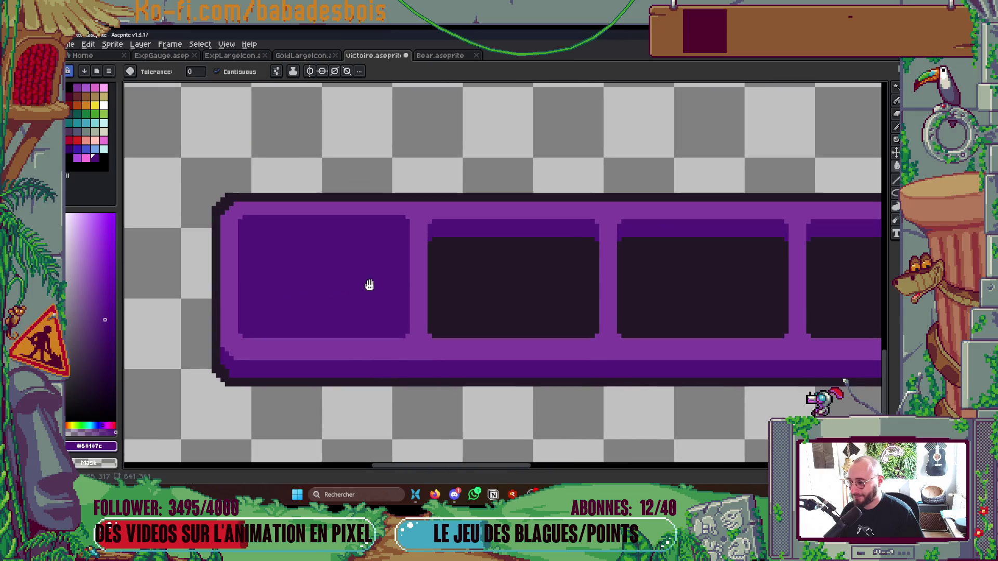
- Copy the second slot's dark interior and paste it into the first slot
key("w")
left_click(506, 297)
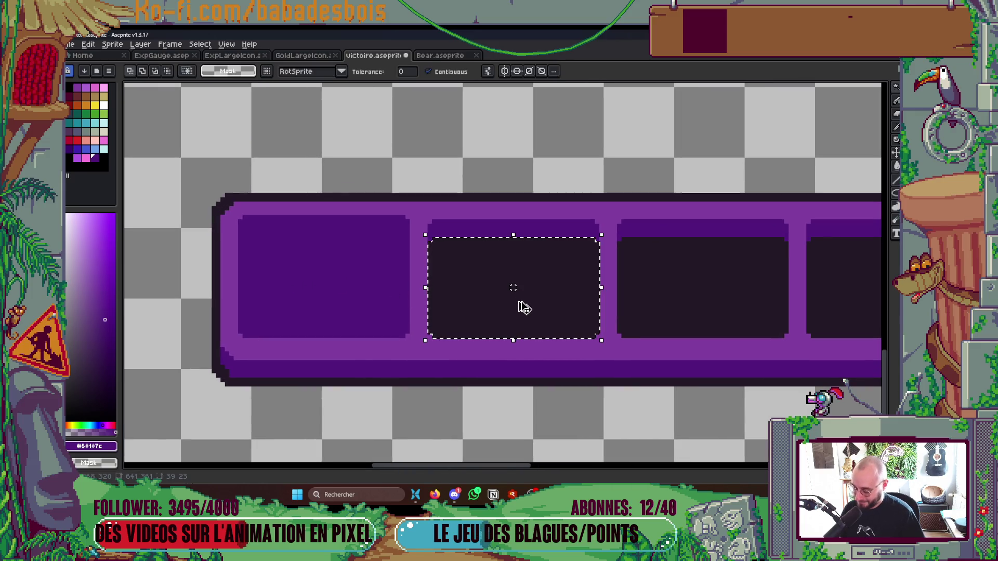
key("ctrl+c")
key("ctrl+v")
key("shift+Left")
key("Left")
key("Left")
key("Left")
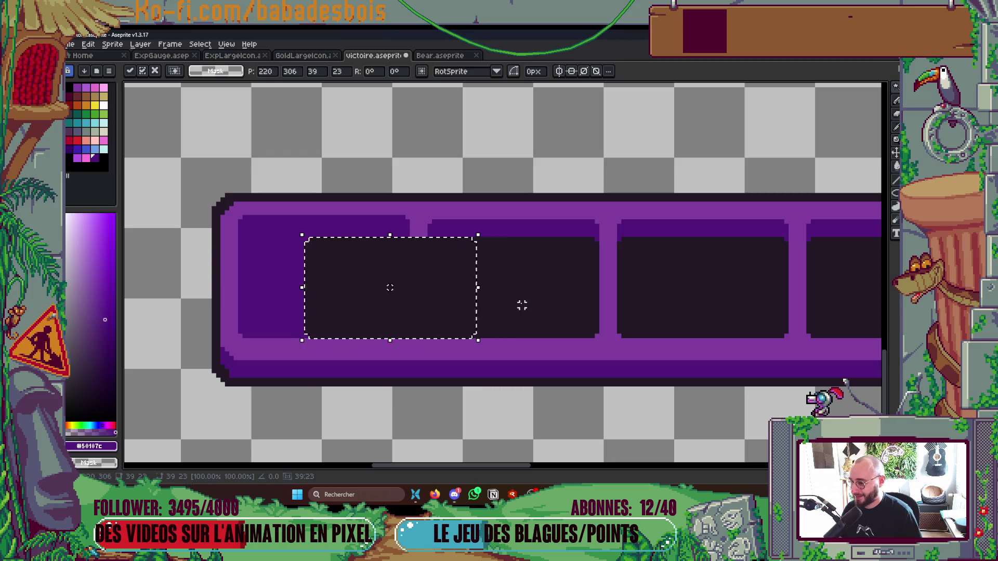
key("Left")
key("Left")
key("Left")
key("Left")
key("Left")
key("Left")
key("ctrl+d")
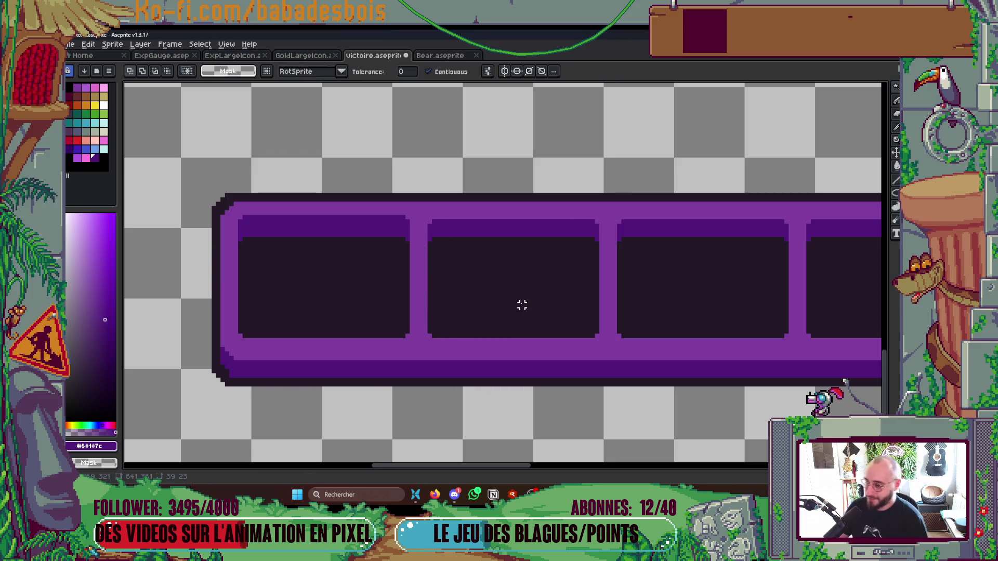
scroll(494, 278, "up", 1)
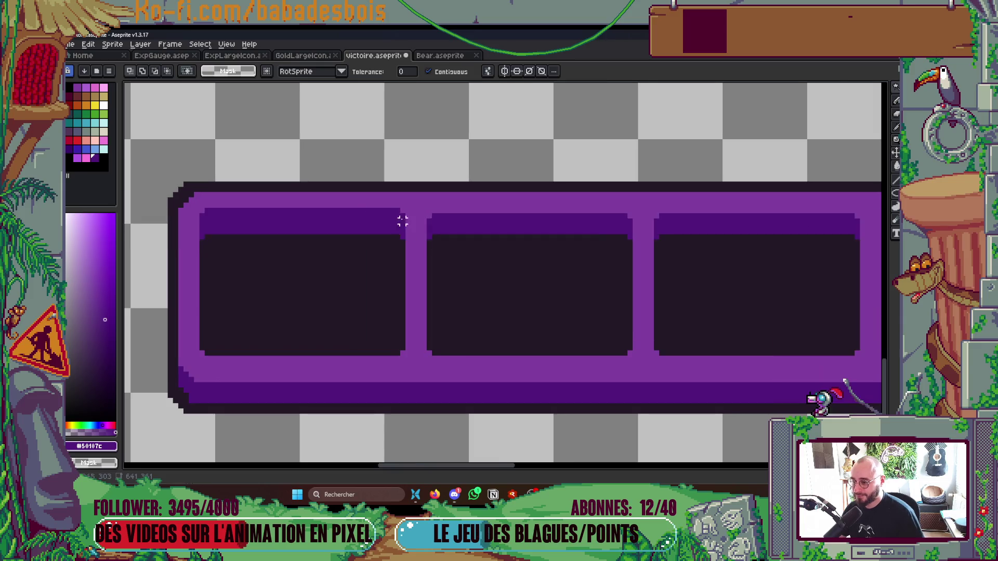
scroll(402, 219, "up", 2)
- Add light purple details: a notch at the divider and a line along the inner top
key("i")
left_click(461, 219)
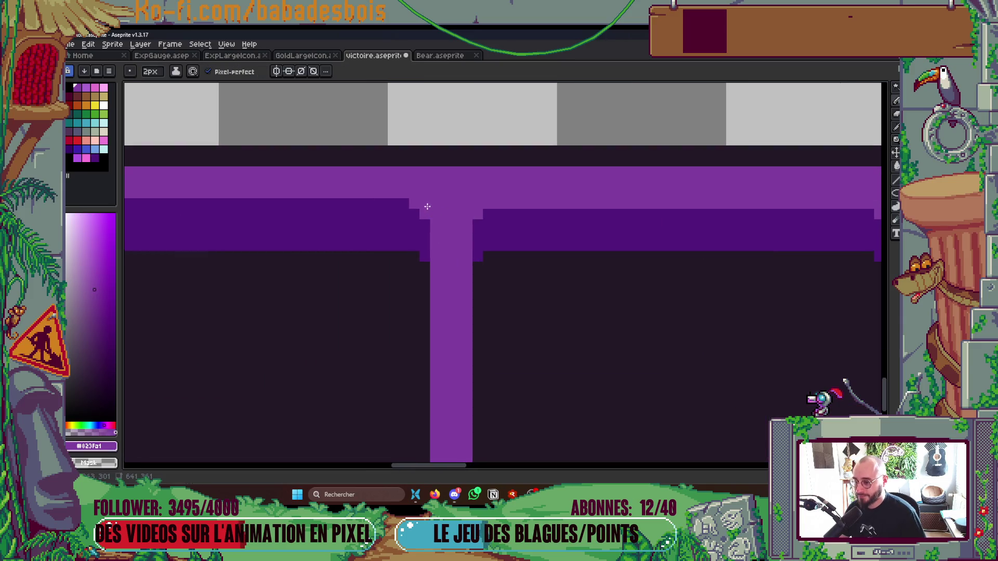
left_click(366, 209)
scroll(422, 169, "left", 5)
left_click(784, 169, "shift")
scroll(597, 313, "down", 3)
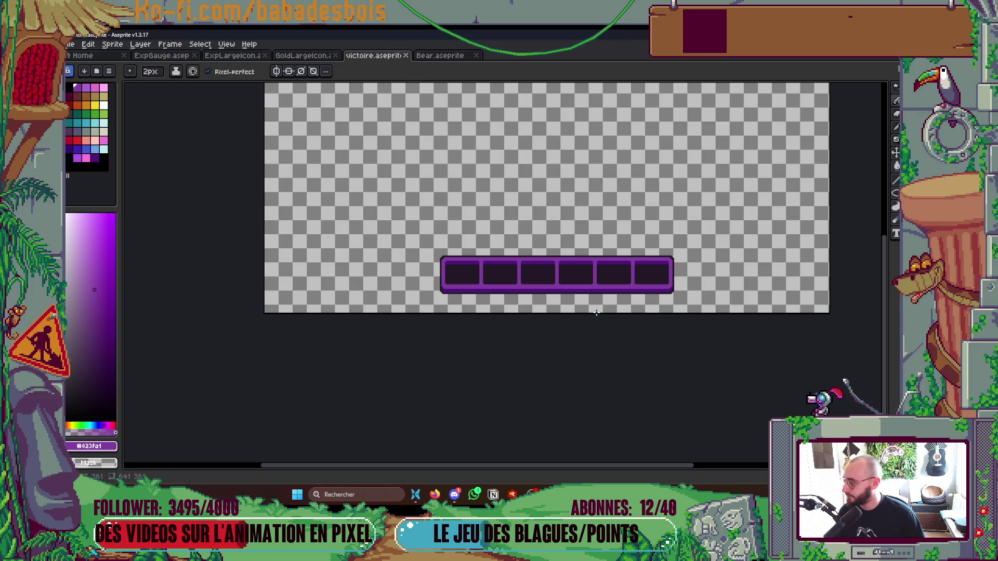
- Save the sprite, glance at the desktop, and peek at the sprite sheet export settings
key("ctrl+s")
left_click_drag(539, 274, 579, 352)
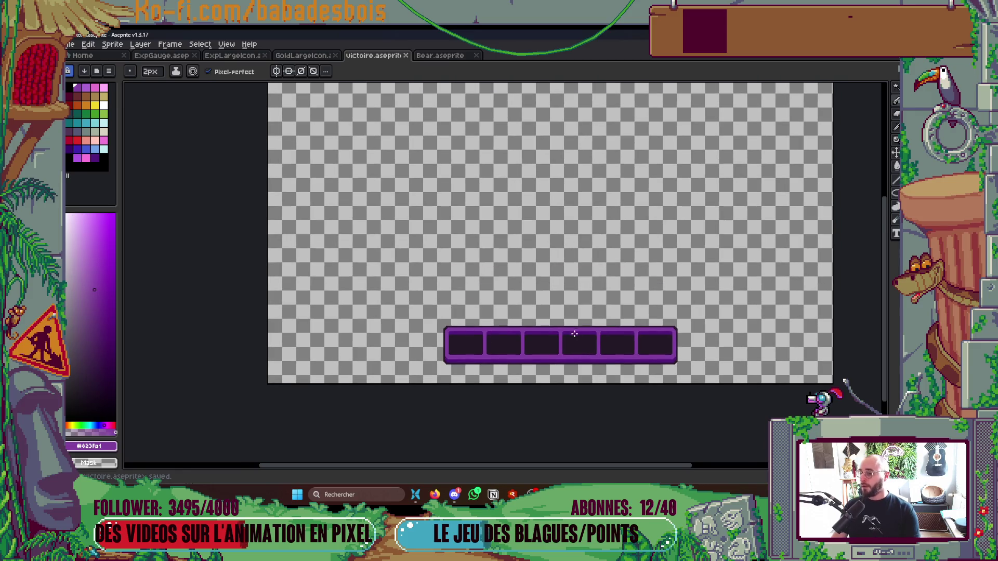
key("Tab")
key("Tab")
key("Tab")
key("Tab")
key("super+Down")
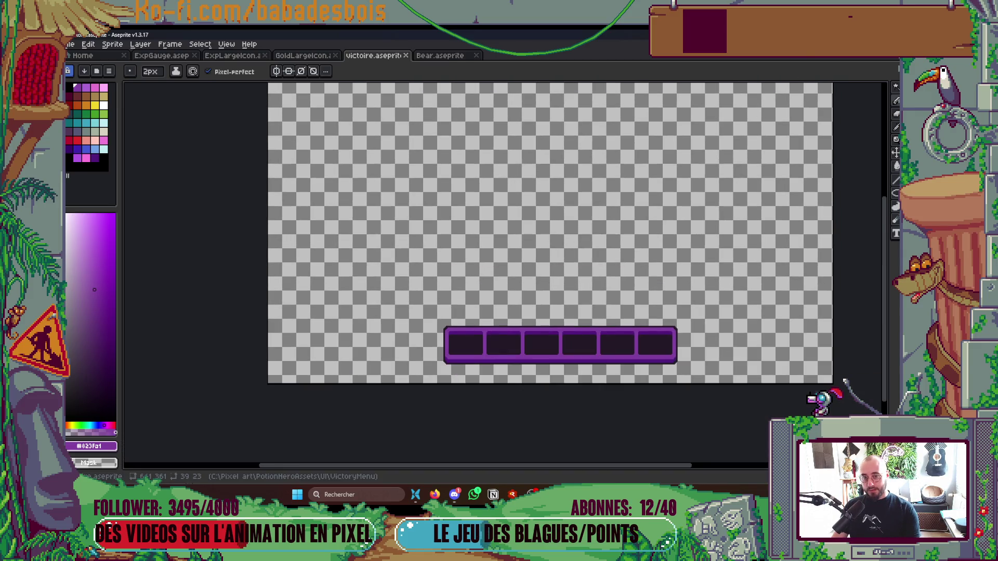
key("super+Down")
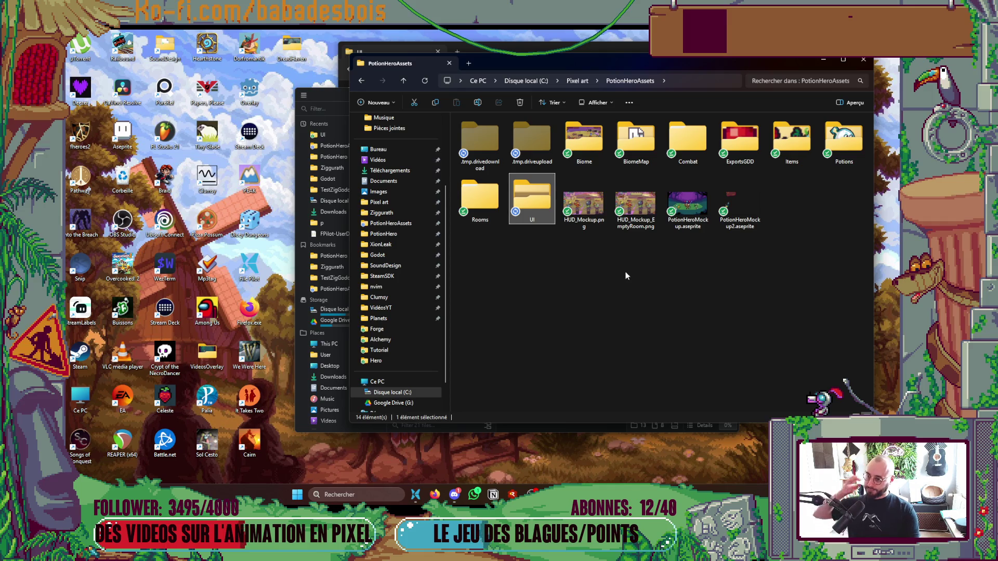
key("alt+Tab")
key("ctrl+e")
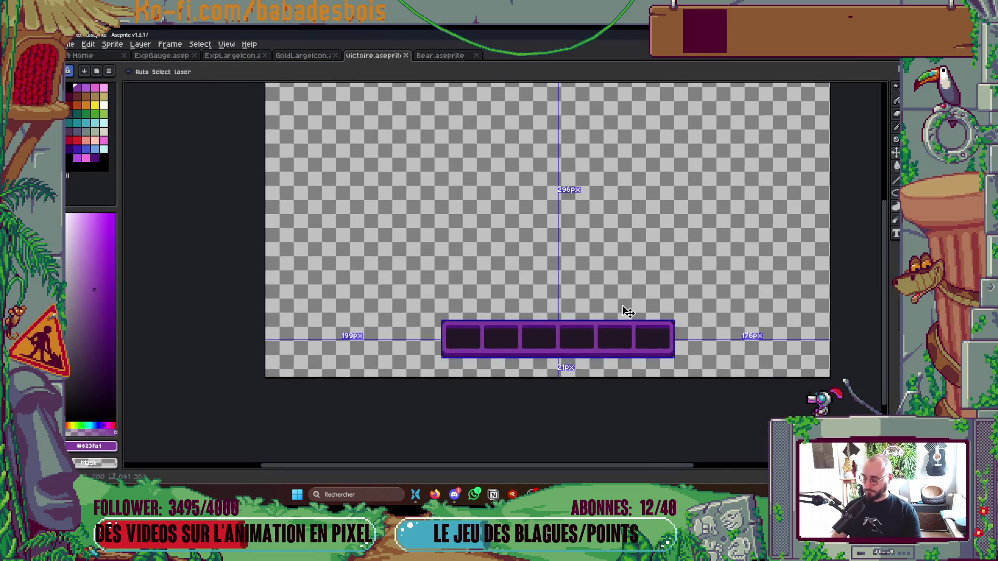
key("Return")
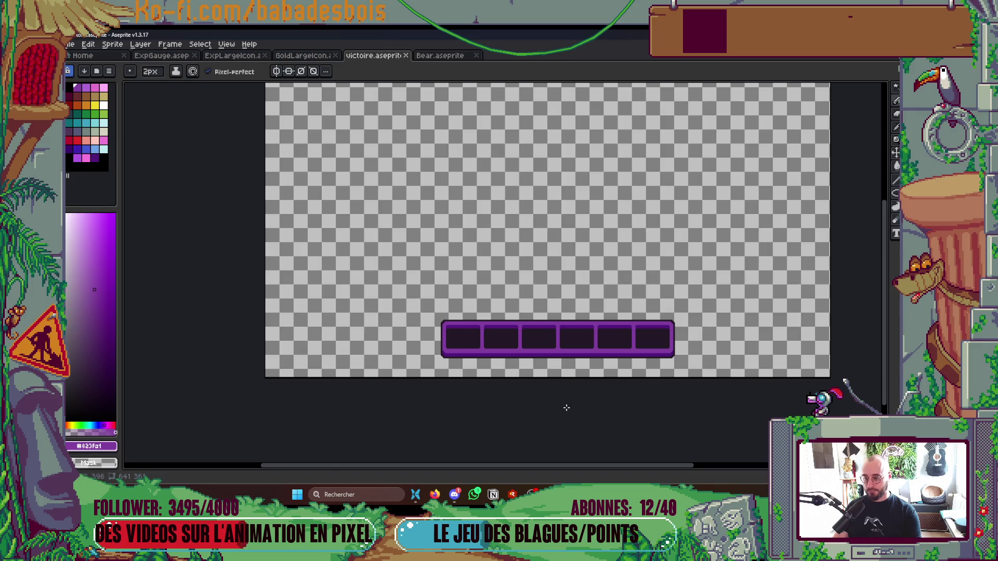
scroll(546, 367, "up", 1)
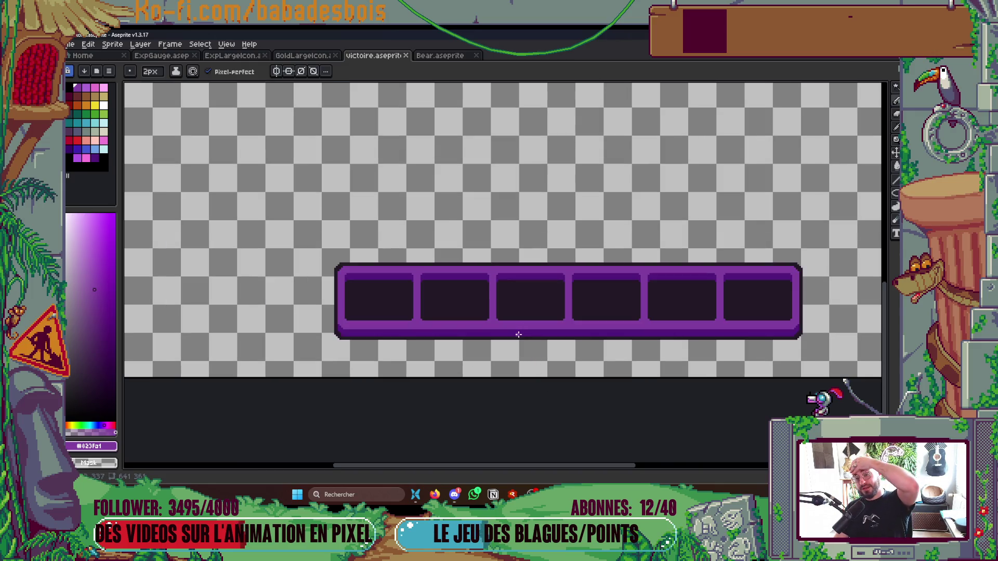
key("i")
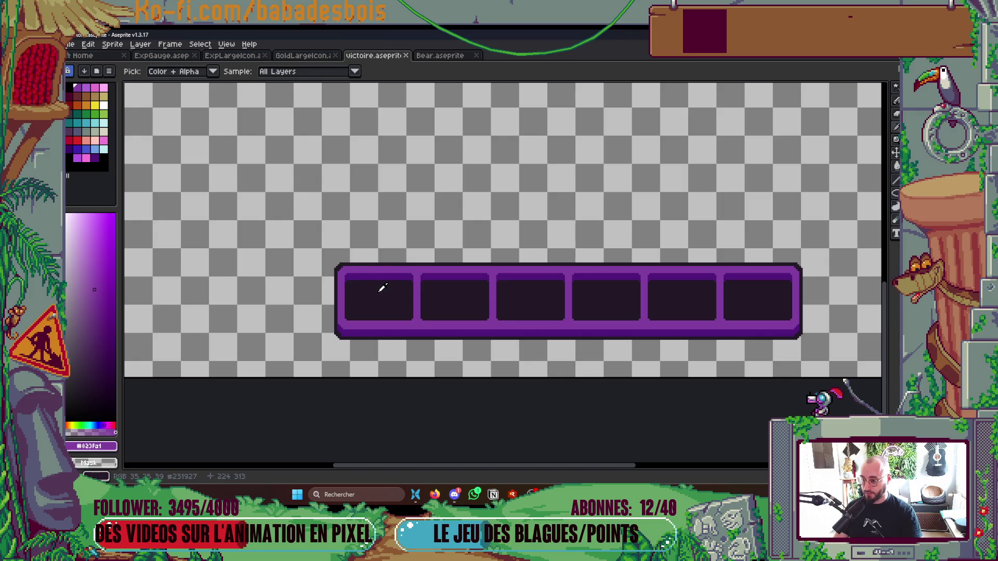
- Select all six slot interiors with the magic wand and clear them
key("Tab")
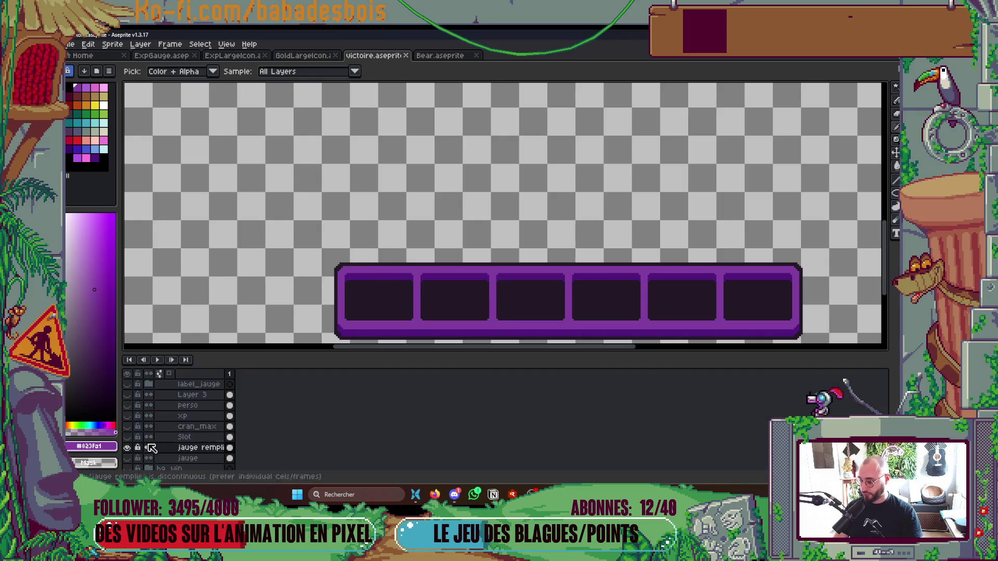
left_click(131, 451)
left_click(131, 451)
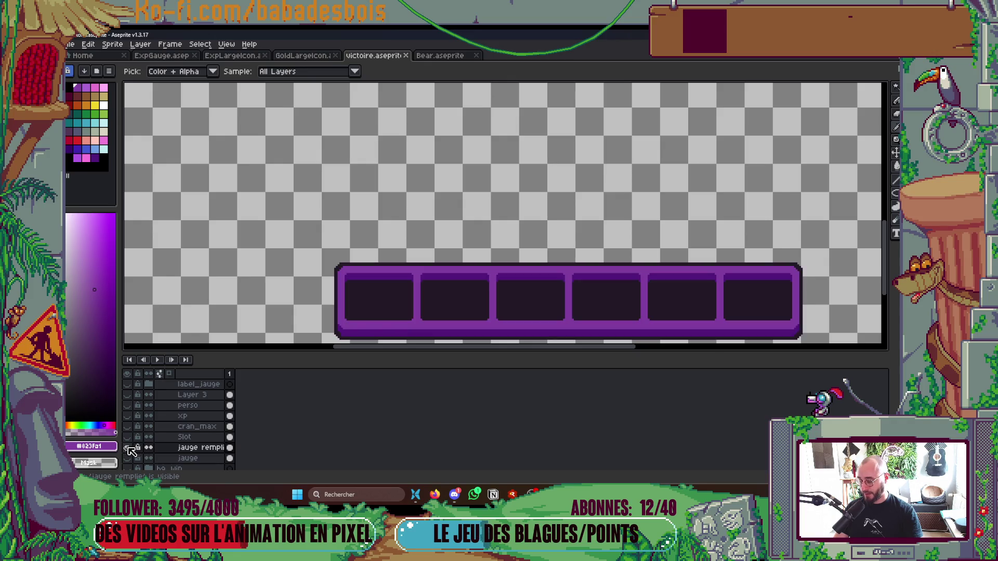
left_click_drag(540, 299, 490, 232)
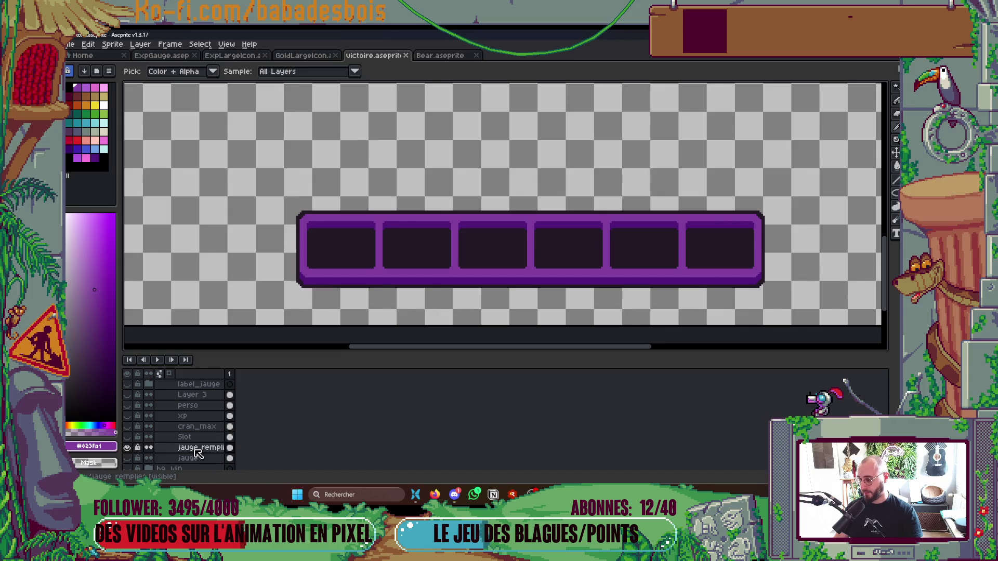
key("w")
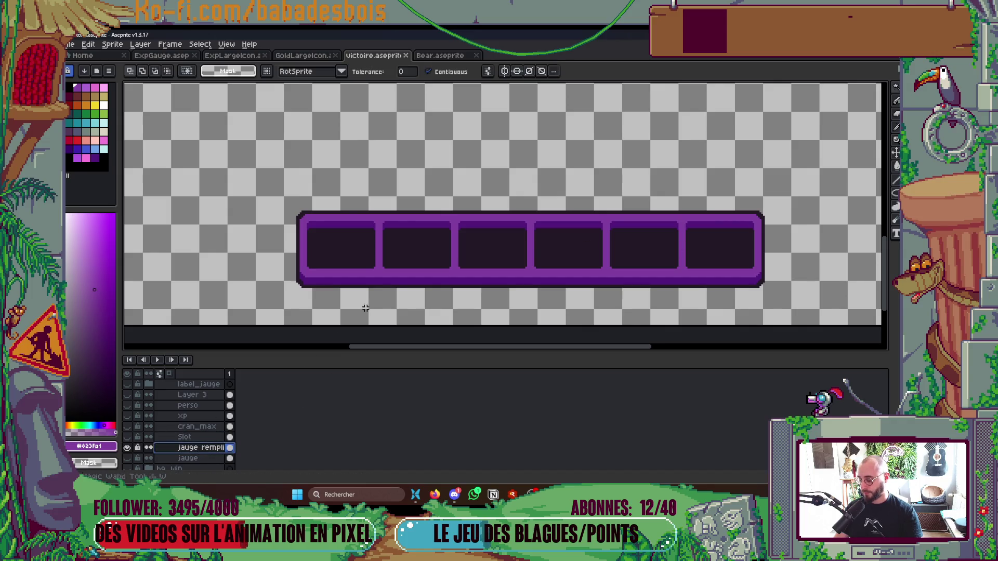
left_click(363, 249)
left_click(400, 243, "shift")
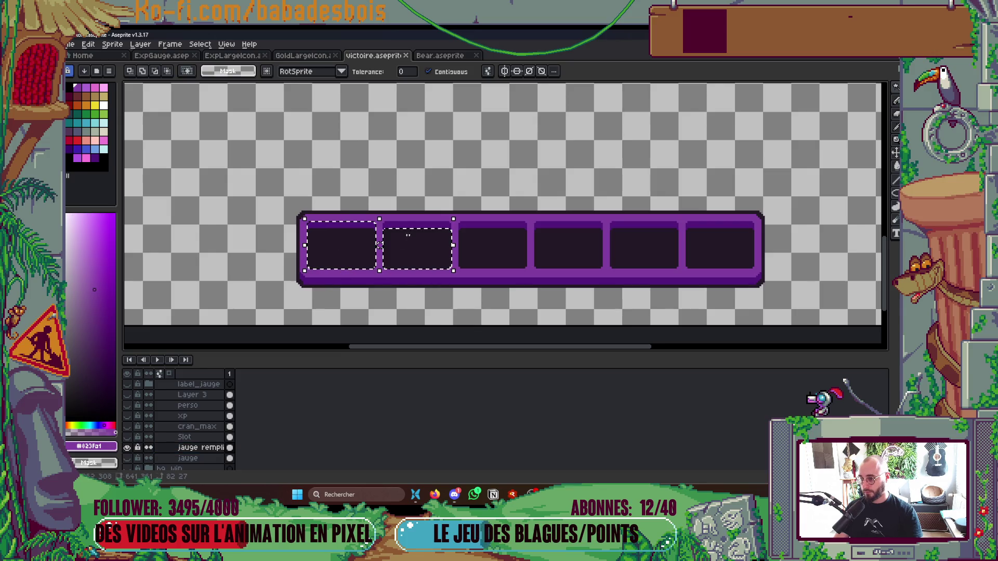
left_click(487, 238, "shift")
left_click(566, 251, "shift")
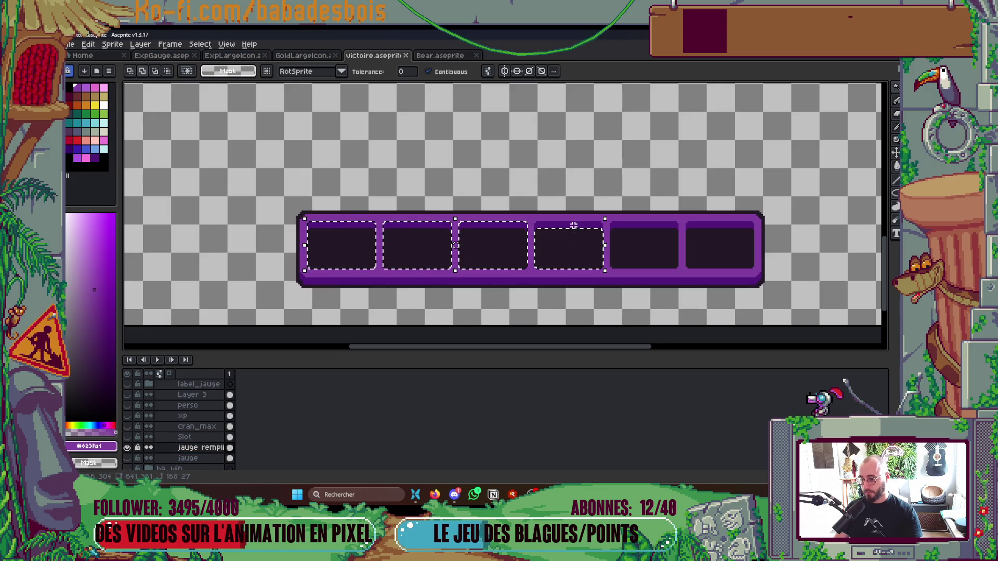
left_click(647, 243, "shift")
left_click(707, 246, "shift")
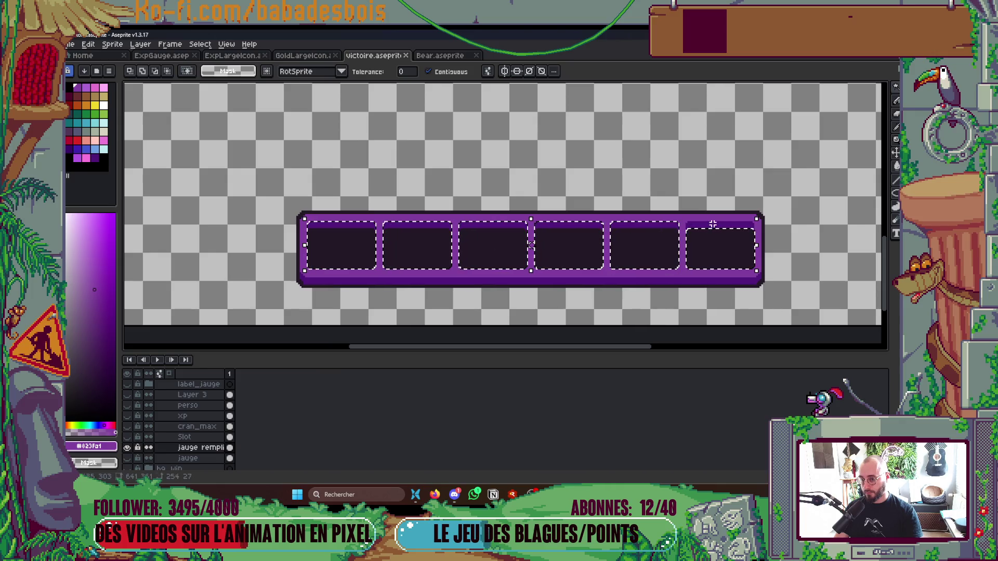
key("Delete")
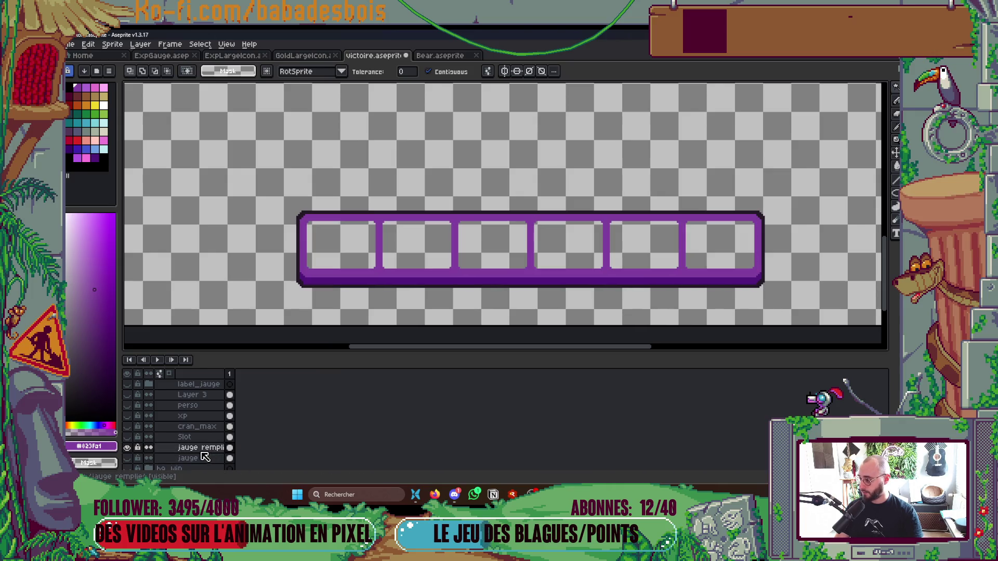
- Hide the filled gauge layer and delete the old hidden gauge layer
left_click(209, 450)
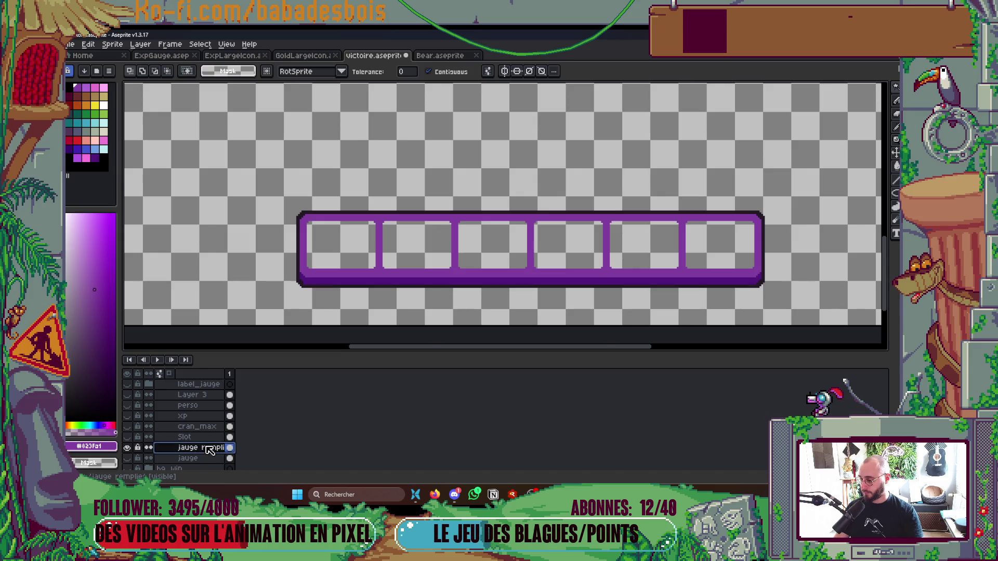
double_click(208, 450)
key("Return")
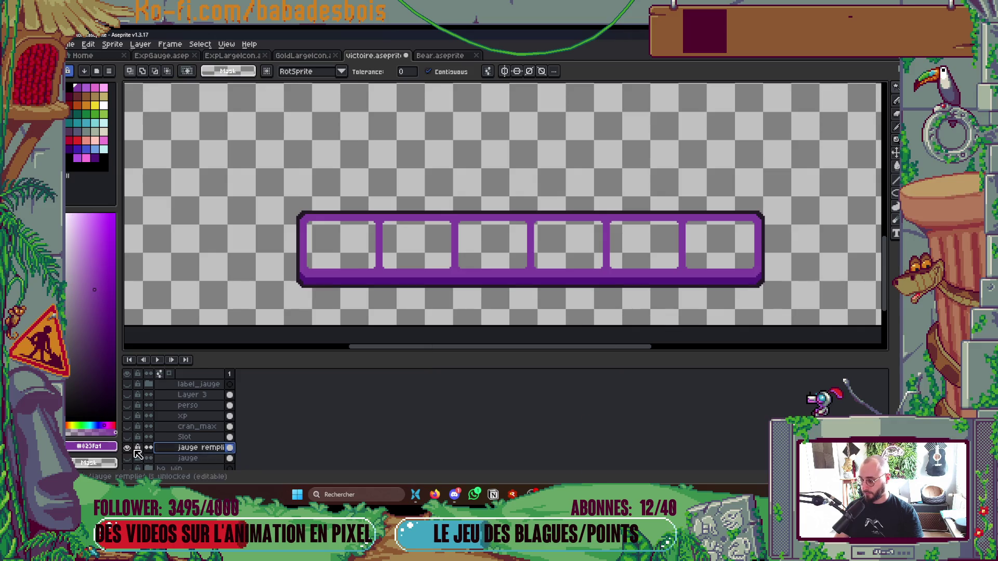
left_click(130, 447)
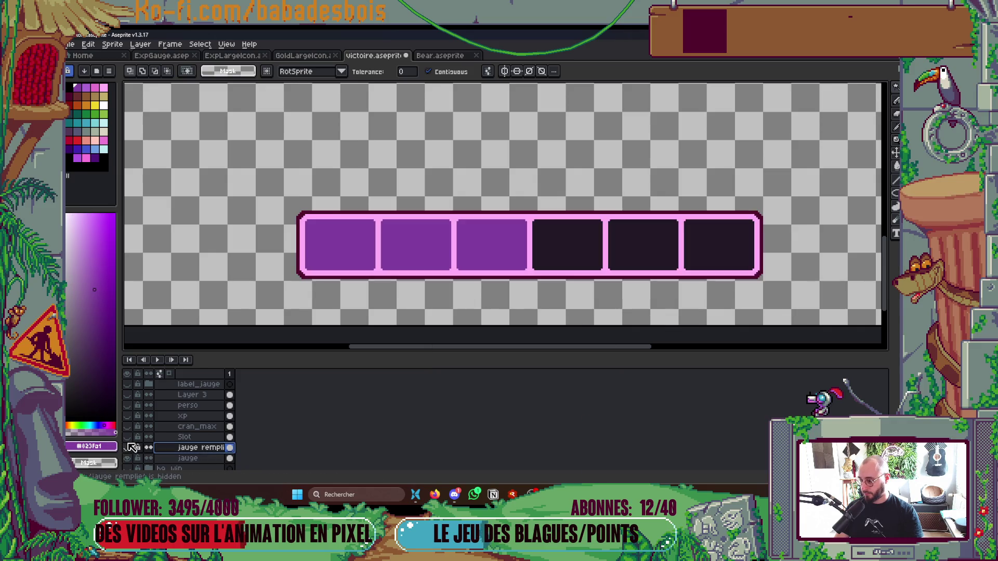
left_click(132, 448)
left_click(199, 460)
key("Delete")
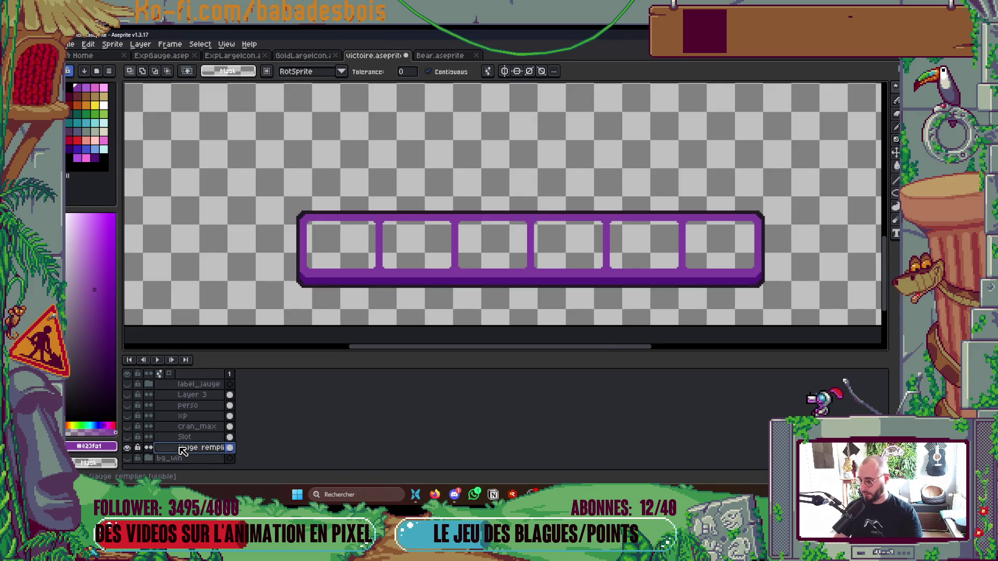
- Rename the 'jauge rempli' layer to 'jauge' and show the Slot layer's pink fill
double_click(182, 450)
key("End")
key("BackSpace")
key("BackSpace")
key("BackSpace")
key("BackSpace")
key("BackSpace")
key("BackSpace")
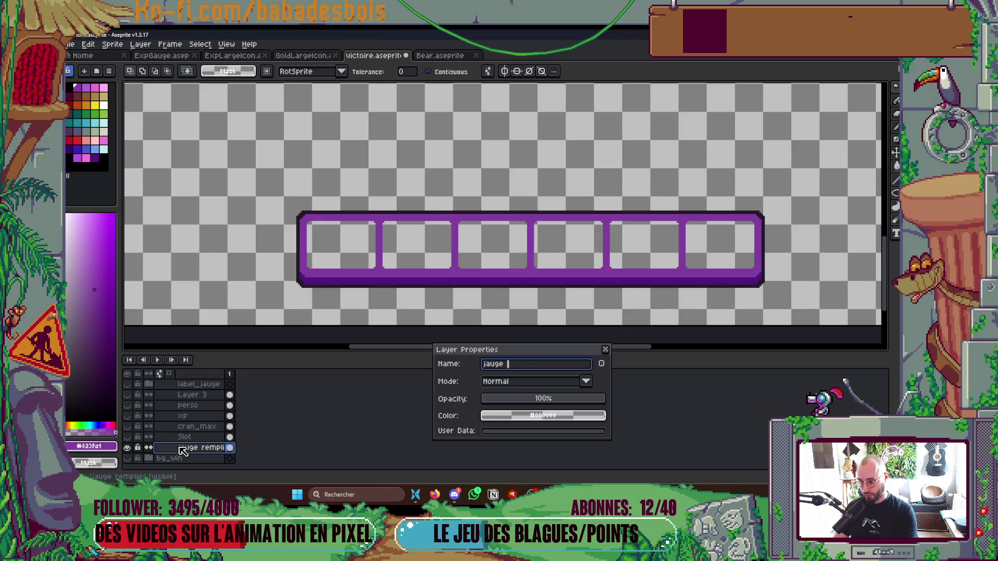
key("BackSpace")
key("BackSpace")
key("Return")
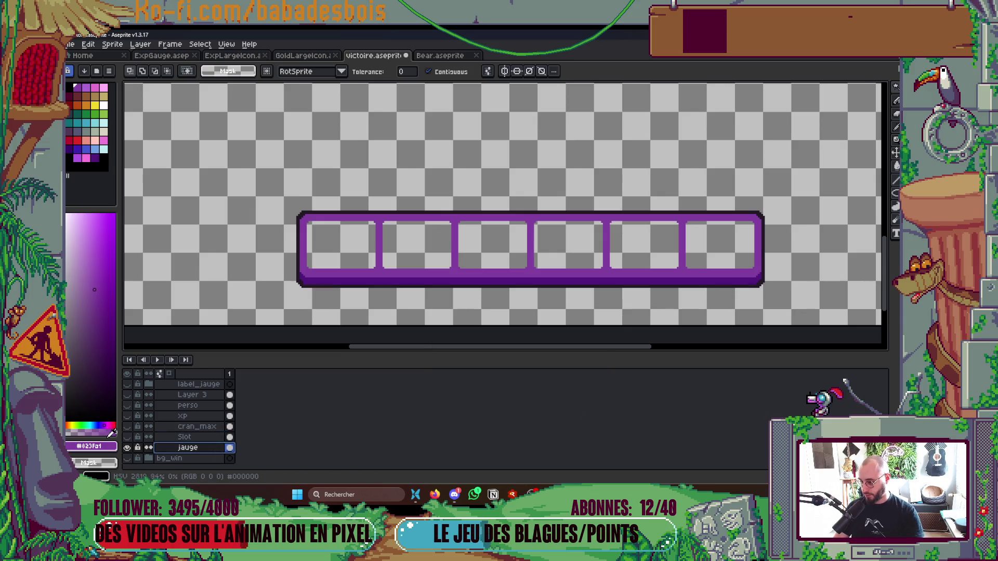
left_click(127, 438)
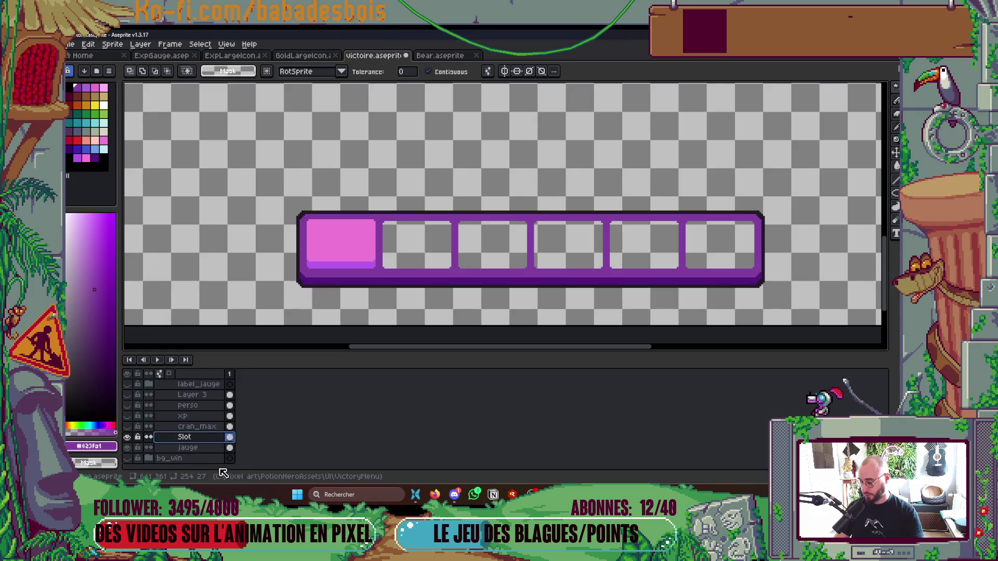
- Add a new layer named BGSlot and fill the selected slots with dark purple
right_click(201, 447)
left_click(323, 419)
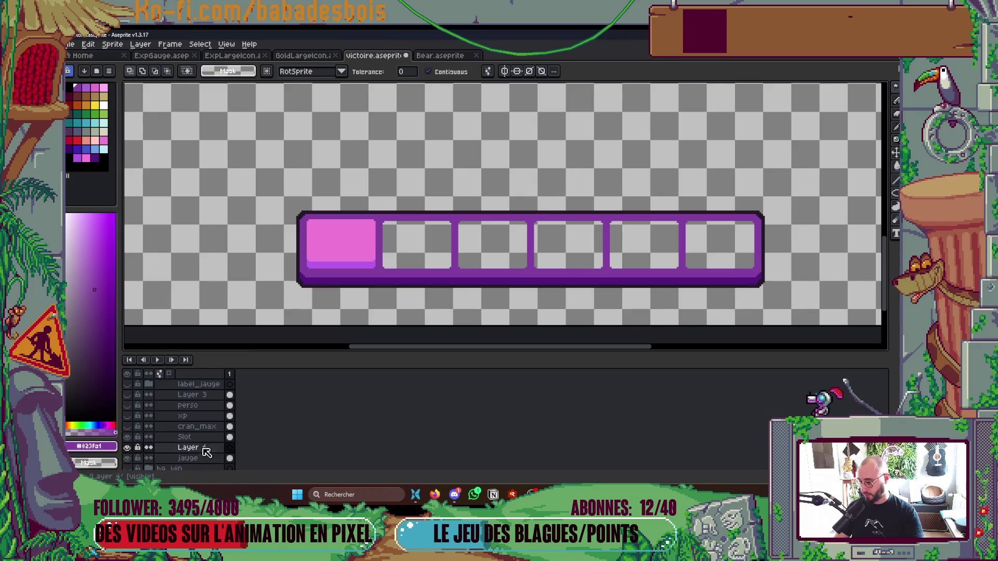
double_click(203, 451)
type("BGSlote")
key("Return")
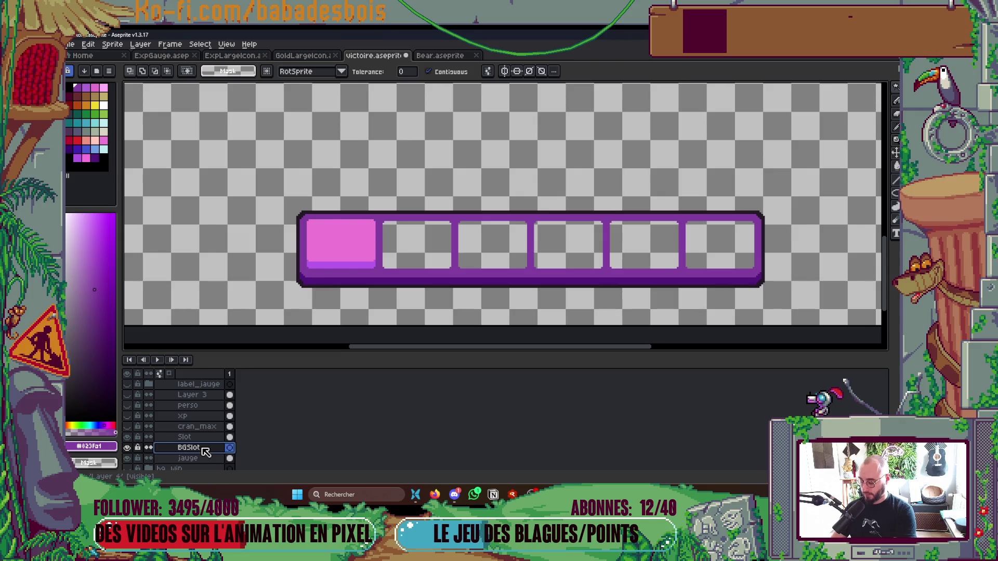
key("f")
key("ctrl+d")
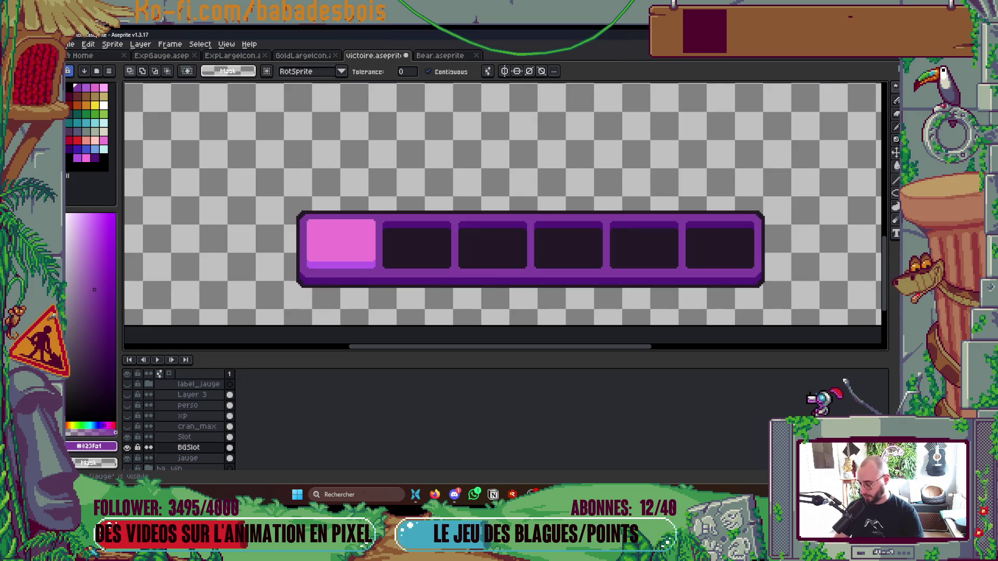
- On the jauge layer, bucket-fill all six slots with the frame's purple
left_click(127, 437)
left_click(181, 458)
key("i")
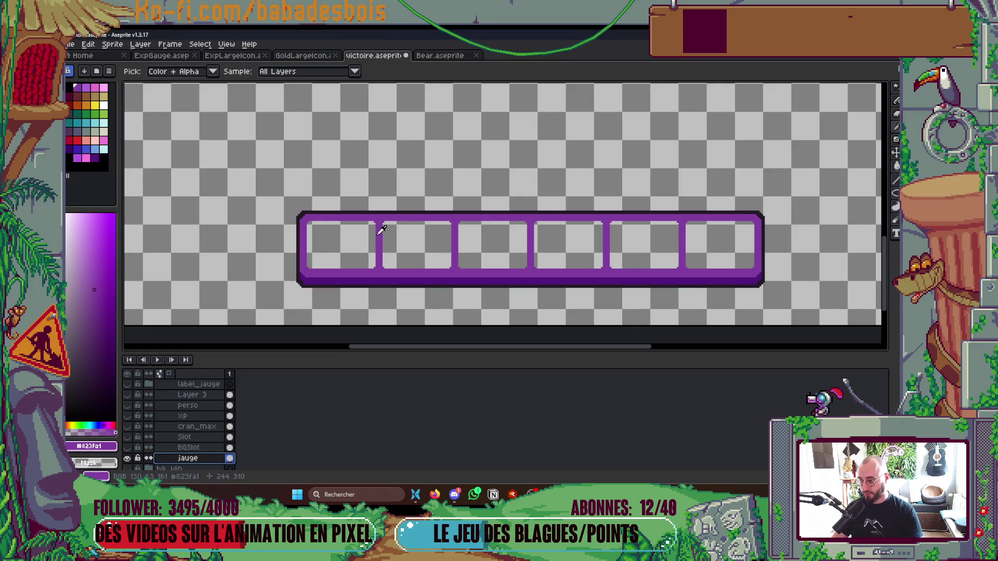
key("g")
left_click(363, 237)
left_click(405, 236)
left_click(487, 242)
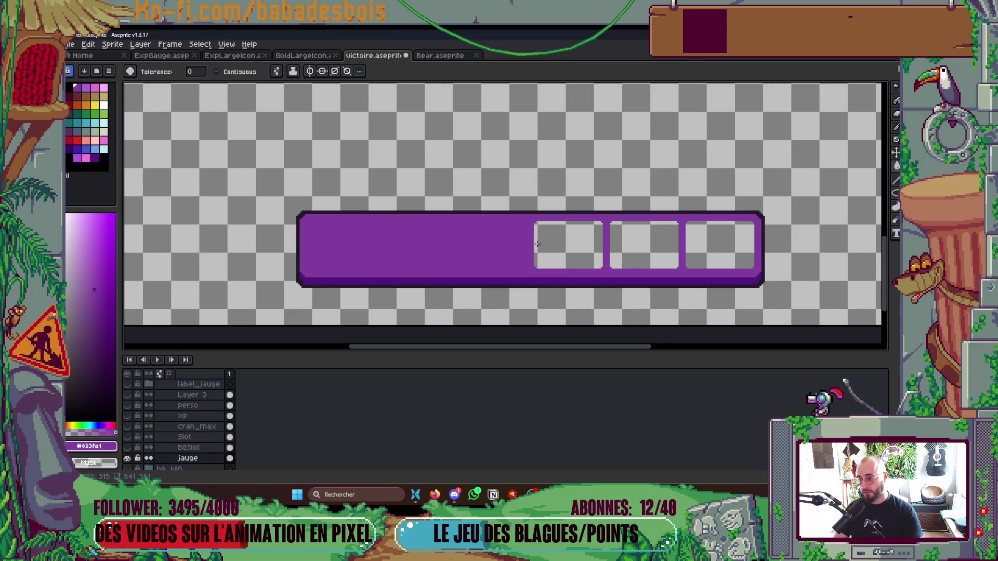
left_click(573, 246)
left_click(643, 246)
left_click(720, 245)
scroll(675, 269, "down", 2)
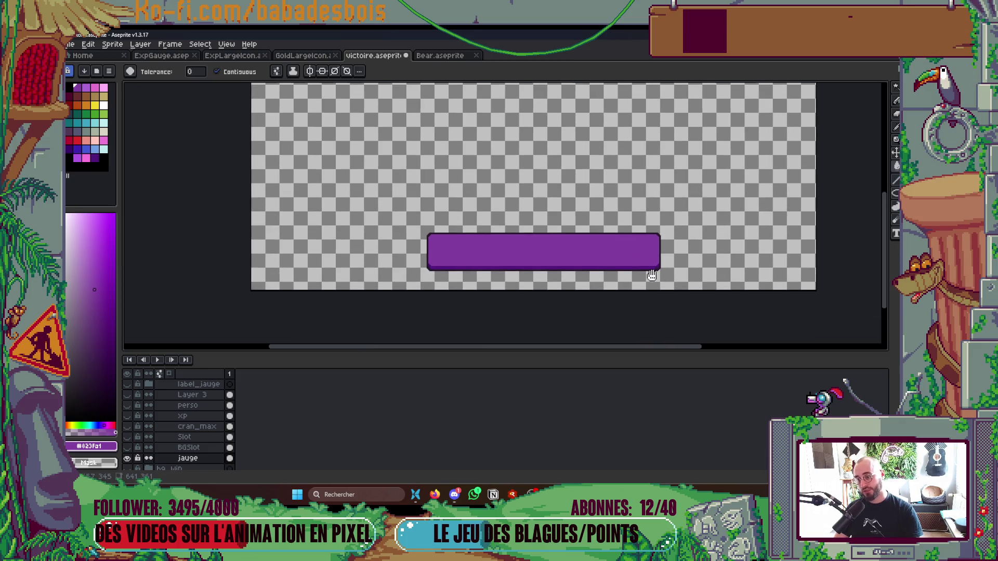
left_click_drag(645, 278, 608, 268)
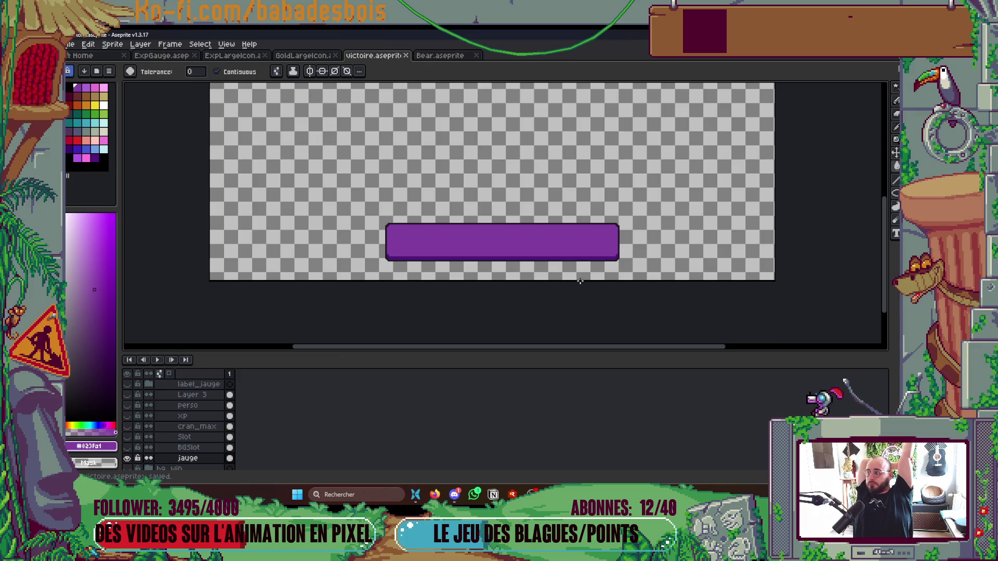
- Bring up Export Sprite Sheet and open the output file chooser
key("ctrl+e")
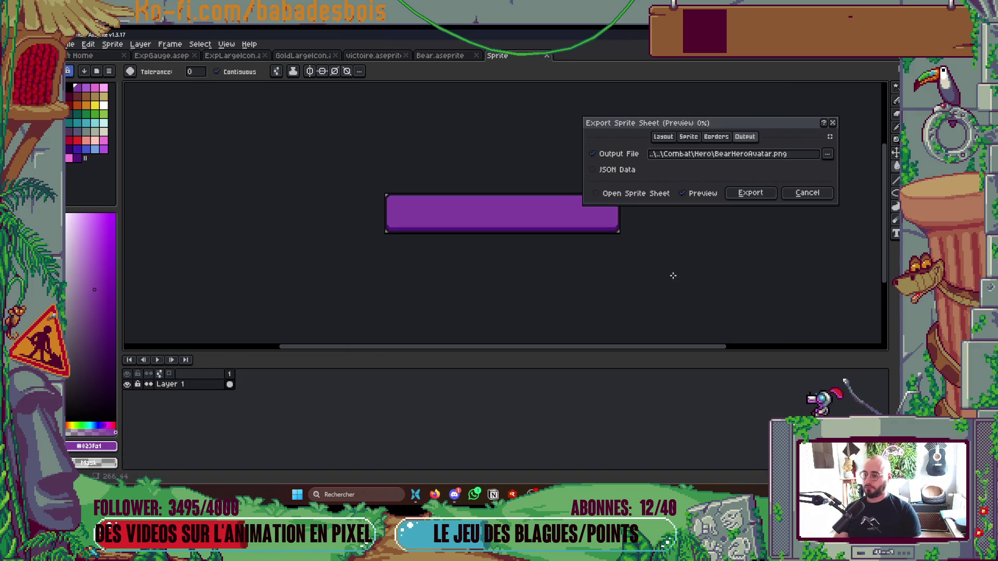
left_click(827, 154)
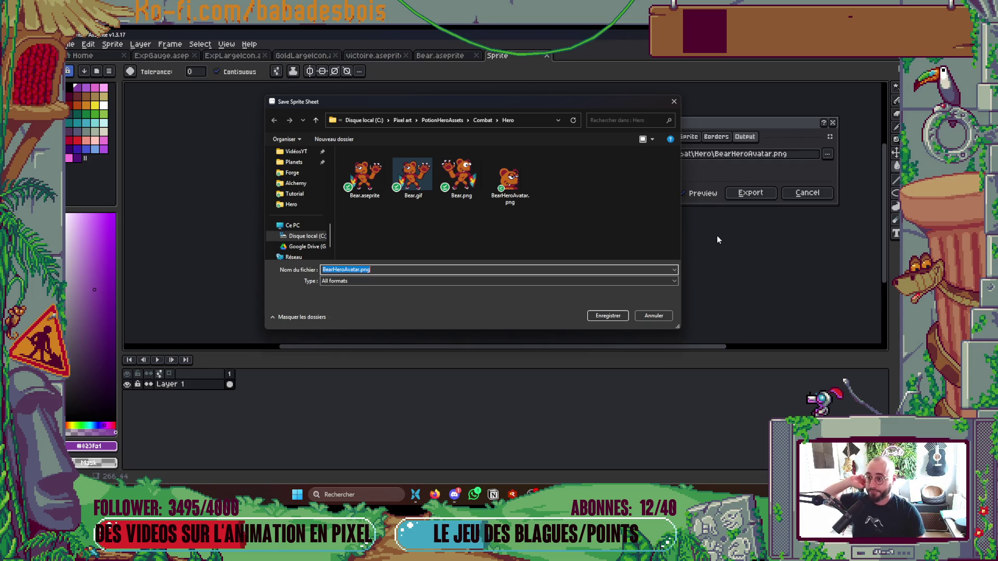
- Browse the save dialog up to PotionHeroAssets and into the UI folder
left_click(477, 122)
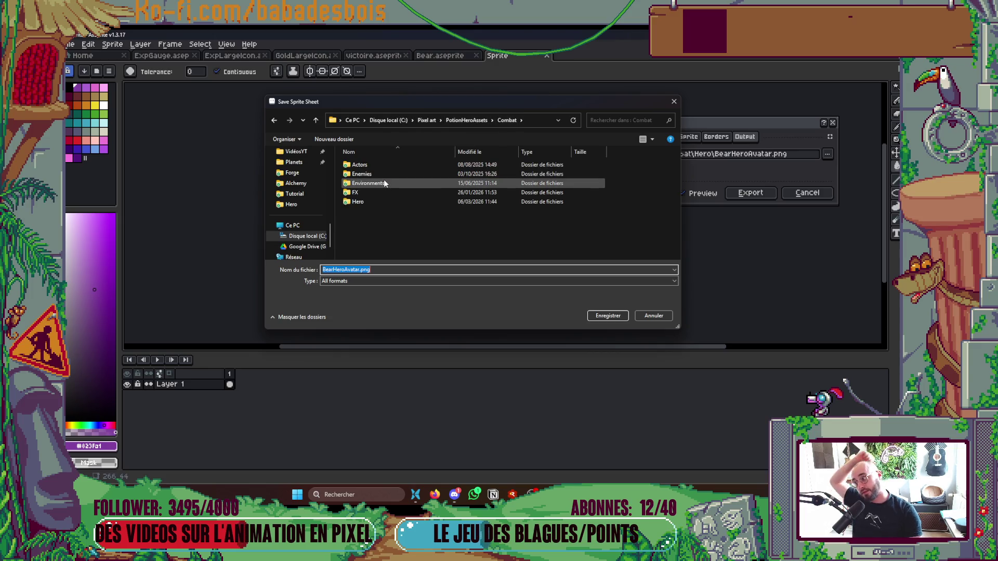
mouse_move(368, 182)
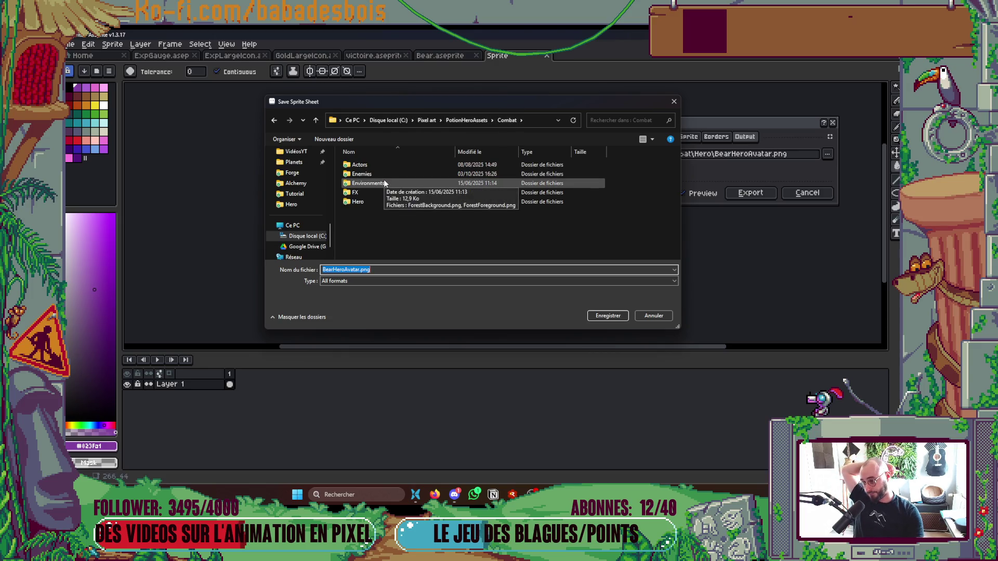
mouse_move(427, 104)
left_mouse_down()
mouse_move(591, 315)
mouse_move(415, 148)
left_mouse_up()
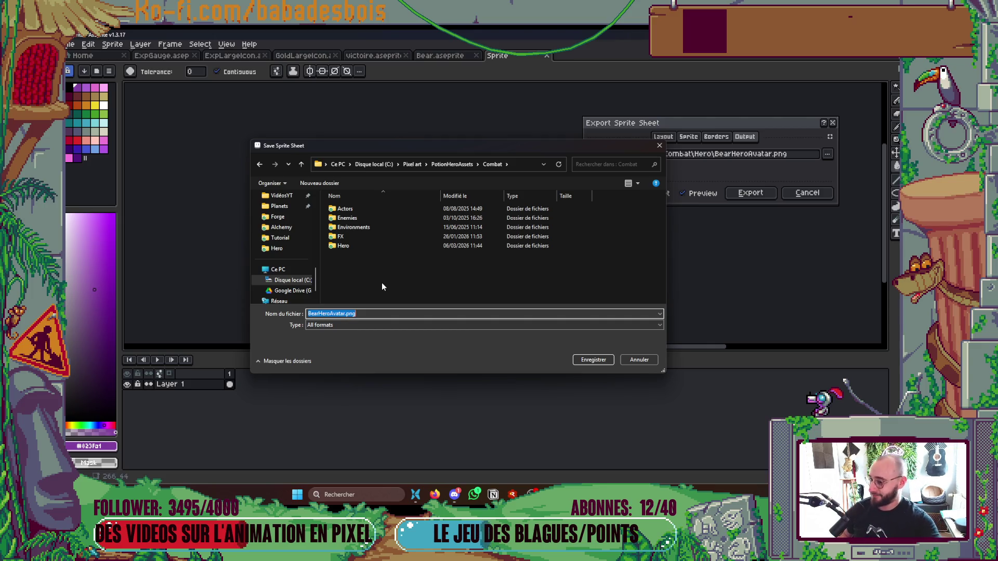
mouse_move(495, 144)
left_mouse_down()
mouse_move(679, 307)
mouse_move(553, 181)
left_mouse_up()
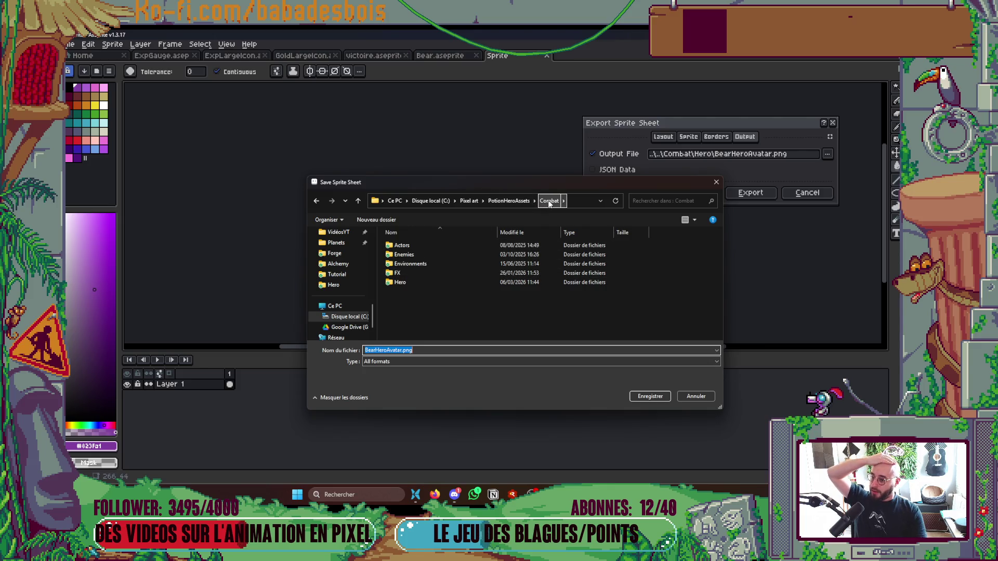
left_click(509, 201)
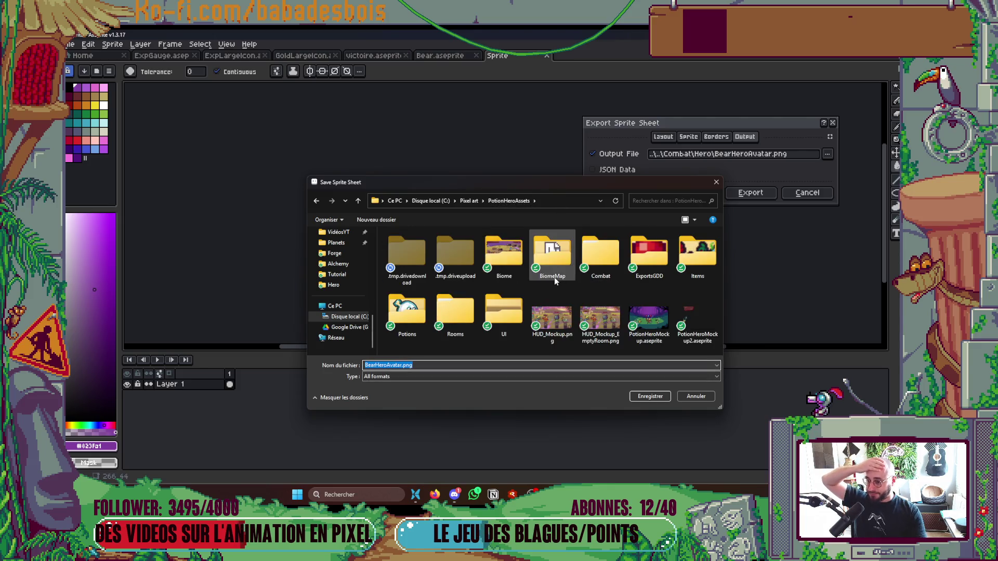
double_click(495, 320)
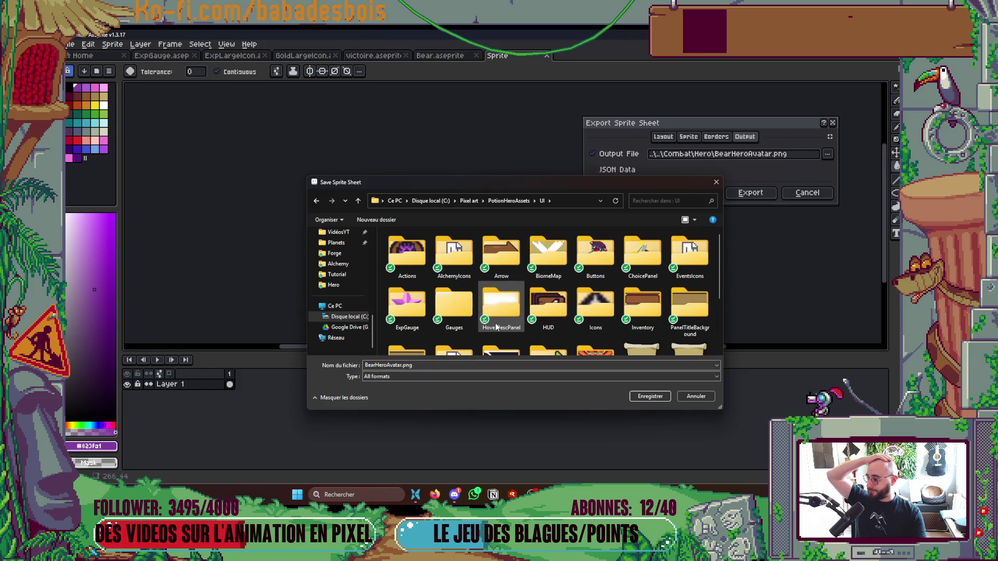
double_click(565, 309)
key("alt+Left")
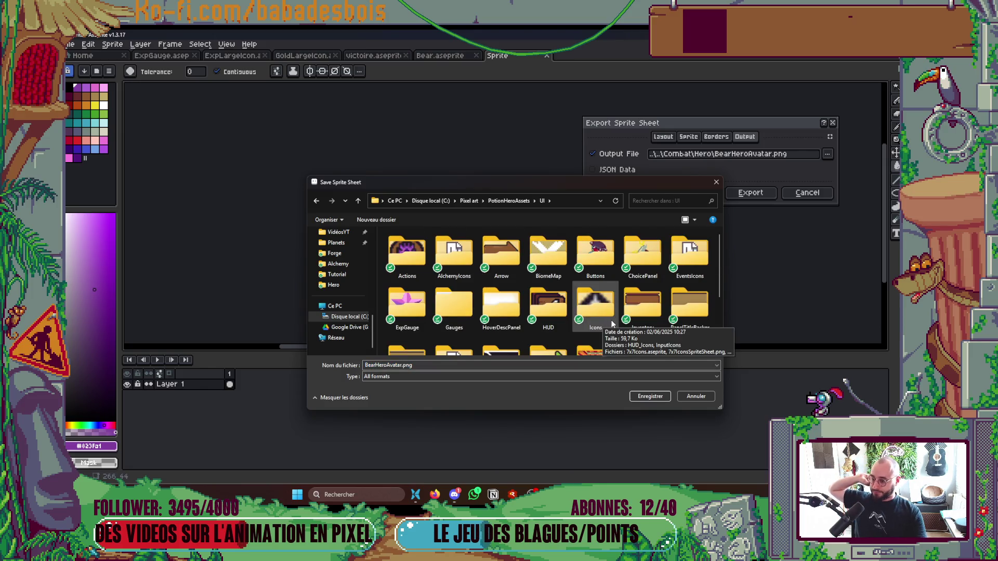
- Enter the VictoryMenu folder and select the old file name for replacement
mouse_move(546, 187)
left_mouse_down()
mouse_move(836, 333)
mouse_move(530, 123)
left_mouse_up()
scroll(595, 258, "down", 5)
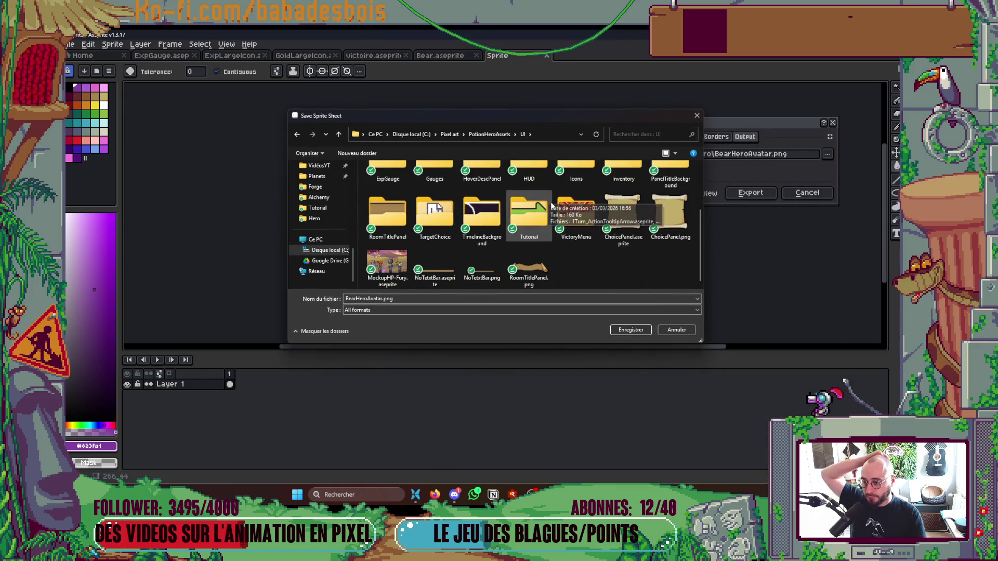
scroll(596, 258, "up", 3)
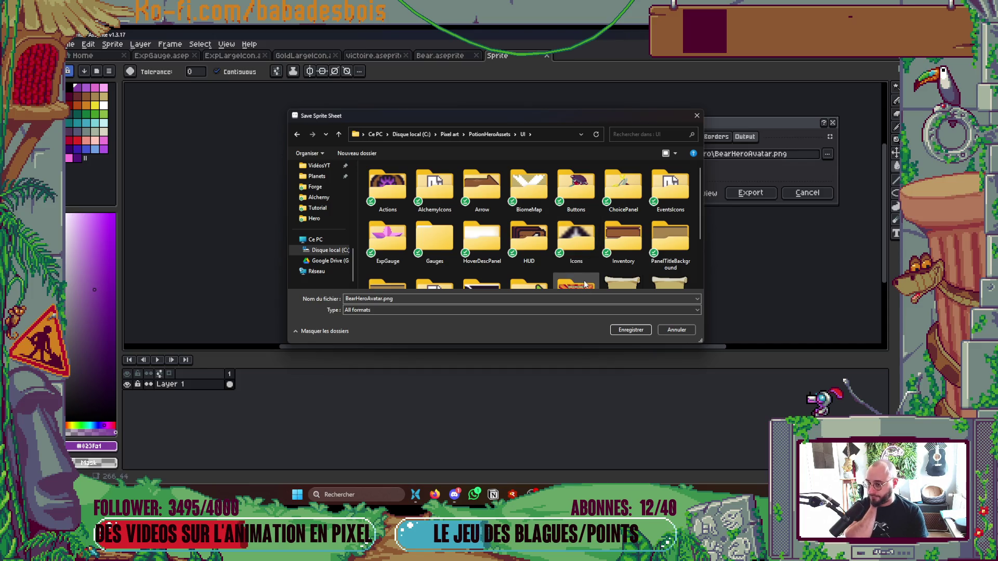
left_click_drag(702, 340, 740, 444)
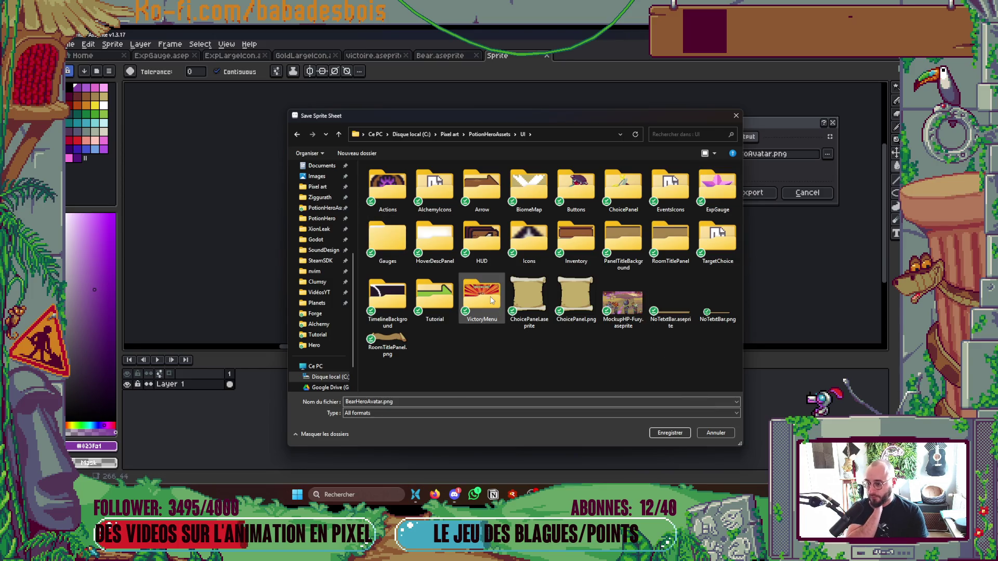
double_click(481, 300)
double_click(452, 399)
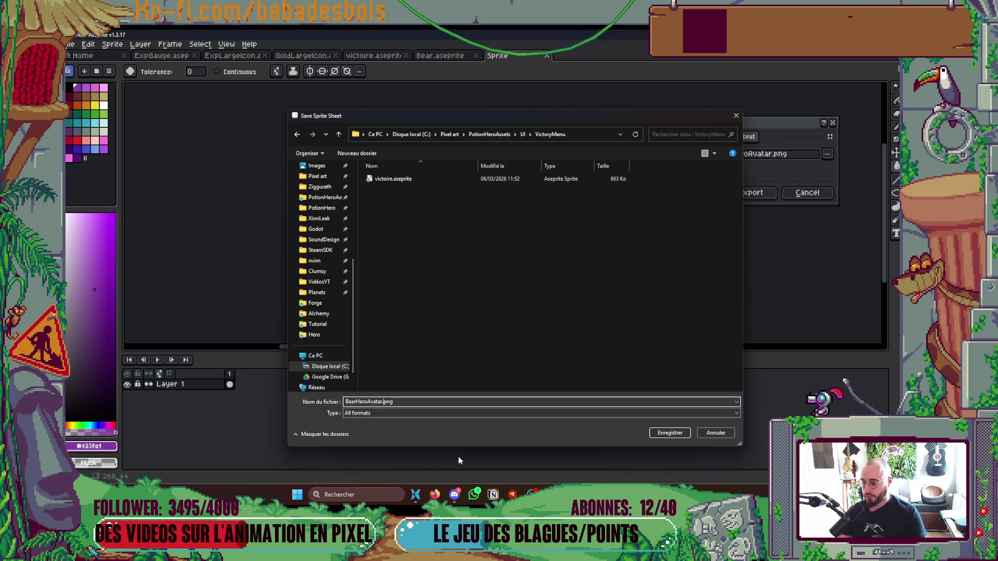
- Export the gauge bar as GaugeVictory.png, then hide it to reveal the slot blocks
key("BackSpace")
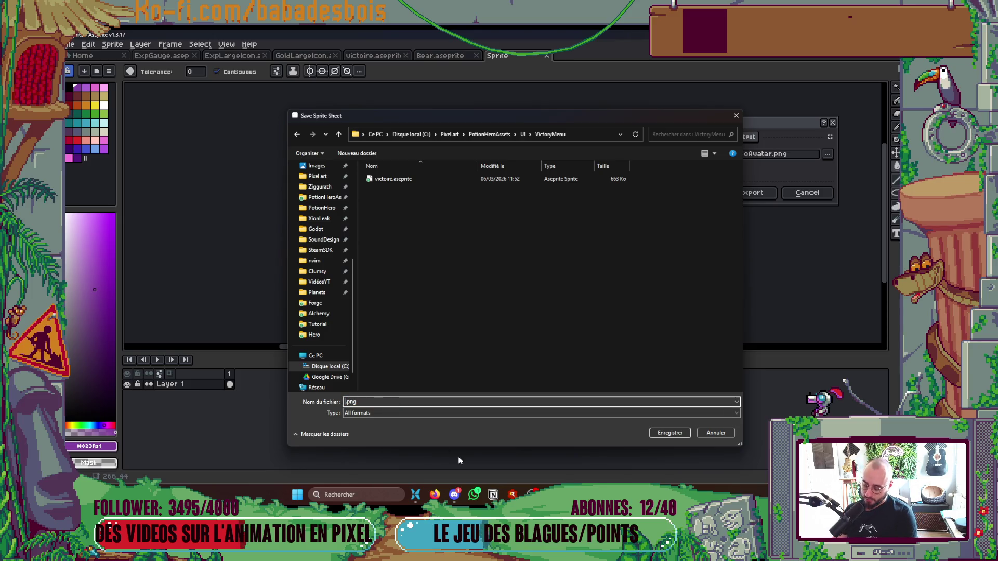
type("Gauge")
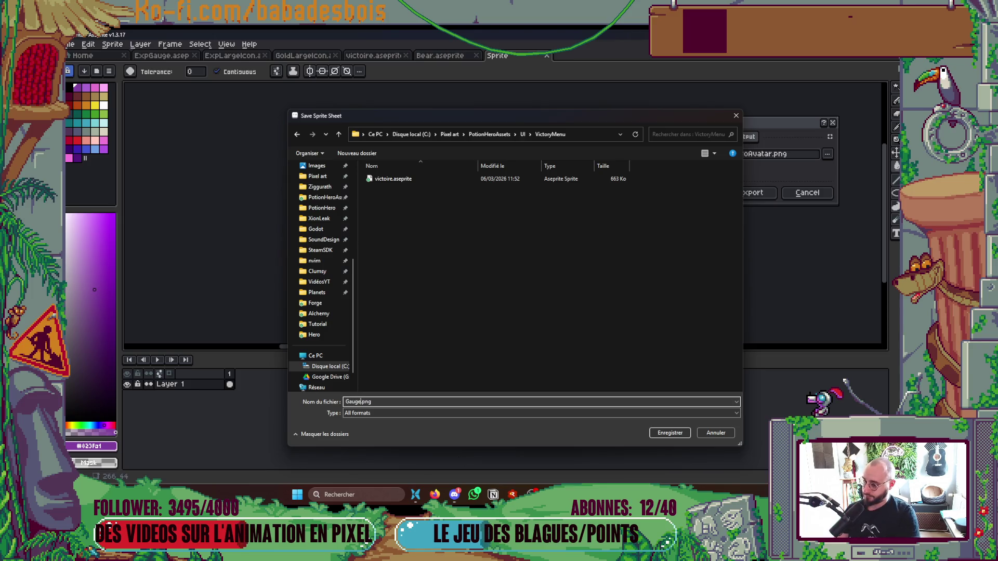
mouse_move(569, 118)
left_mouse_down()
mouse_move(551, 101)
mouse_move(528, 146)
mouse_move(573, 101)
left_mouse_up()
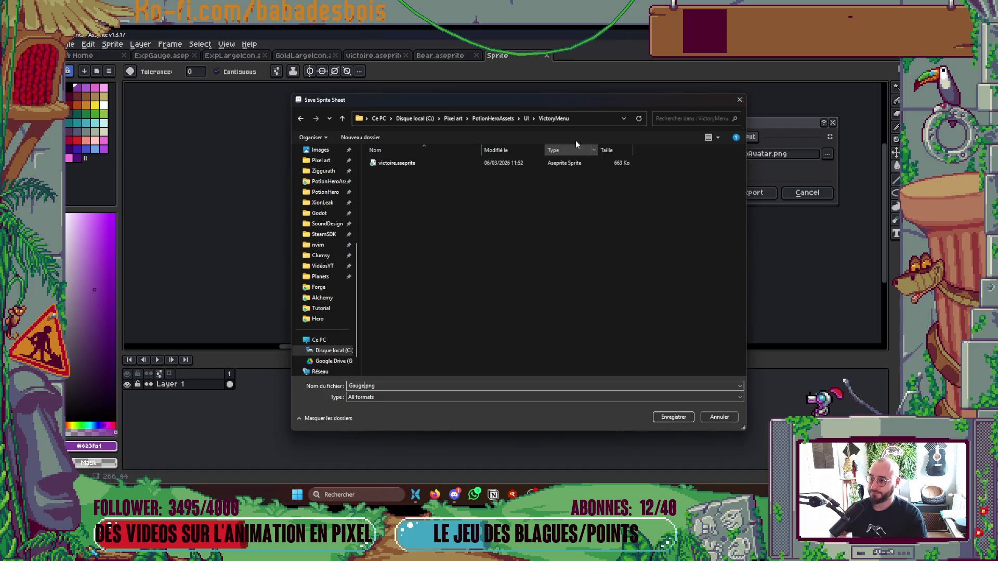
mouse_move(568, 100)
left_mouse_down()
mouse_move(640, 282)
mouse_move(545, 115)
left_mouse_up()
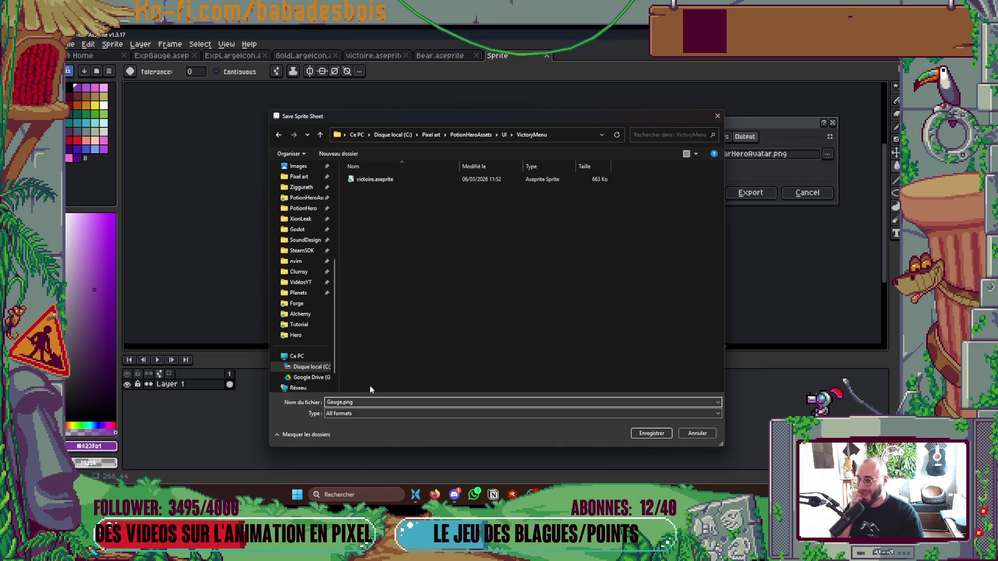
type("Victo")
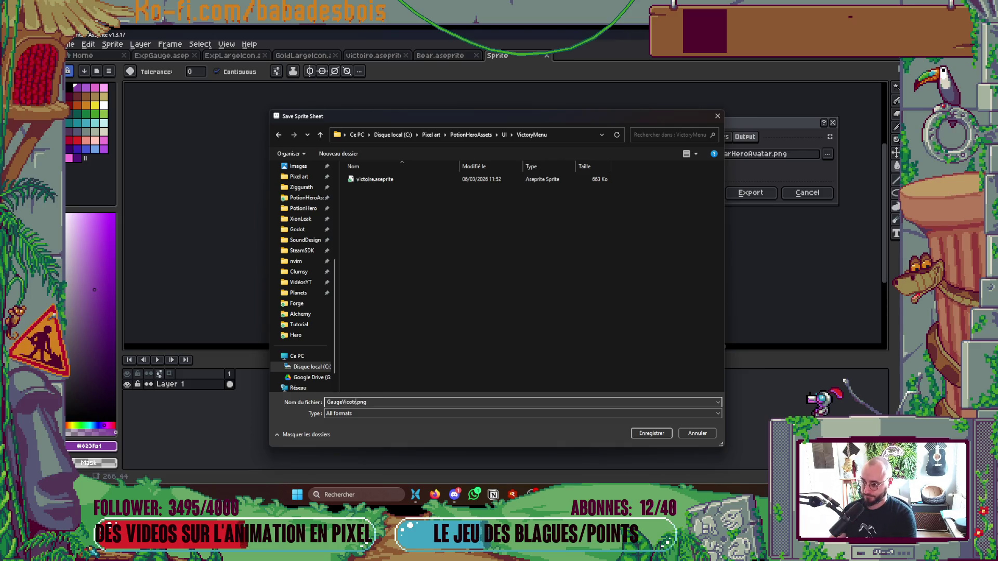
type("ry")
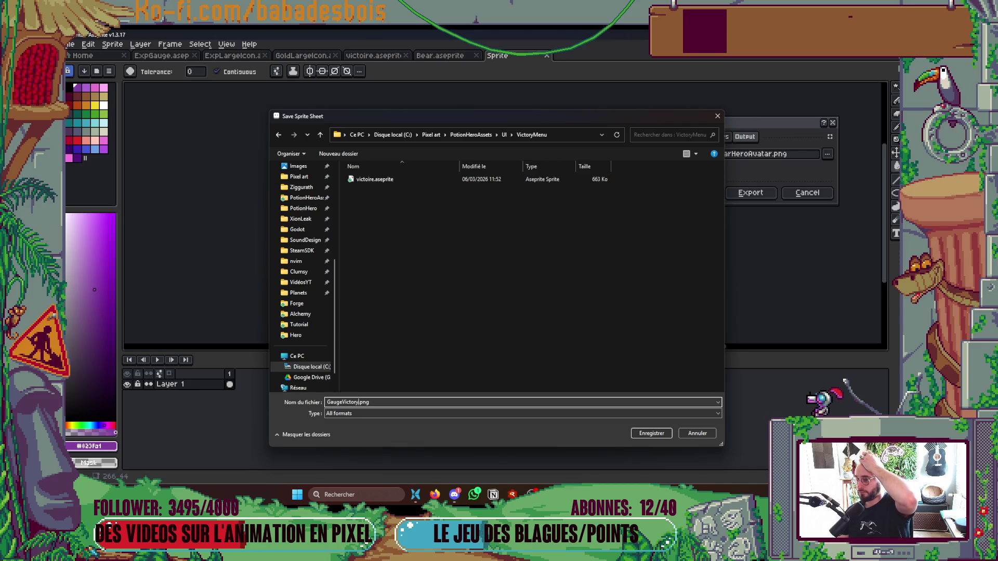
left_click(659, 434)
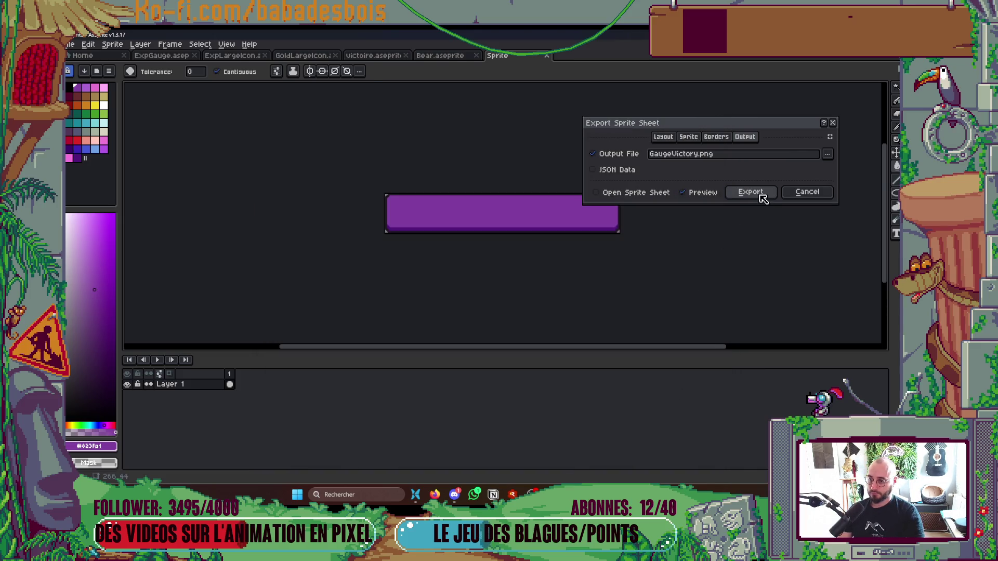
left_click(750, 192)
left_click(126, 459)
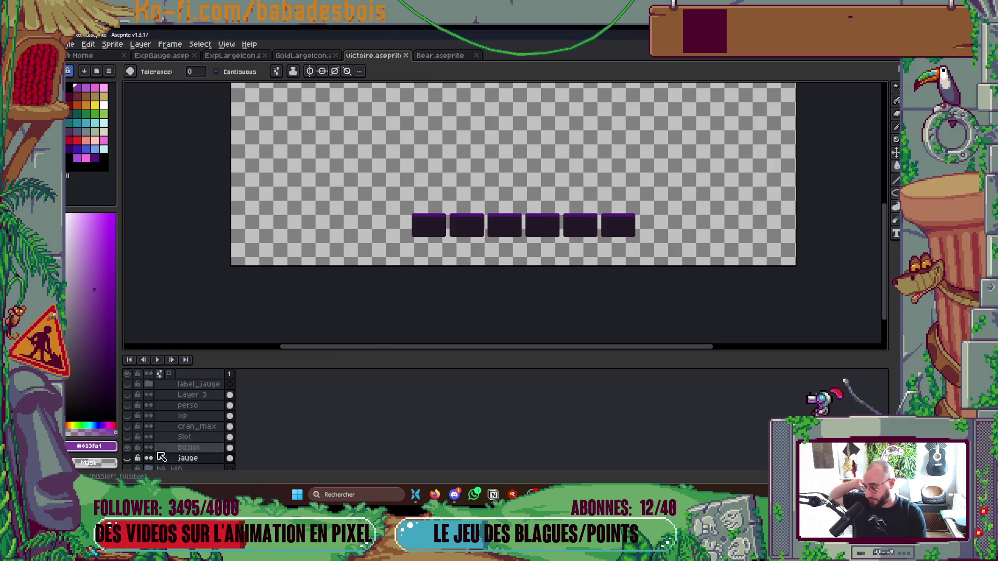
- Hide the Slot layer and delete the five extra slot backgrounds on BGSlot
left_click(129, 437)
left_click(130, 438)
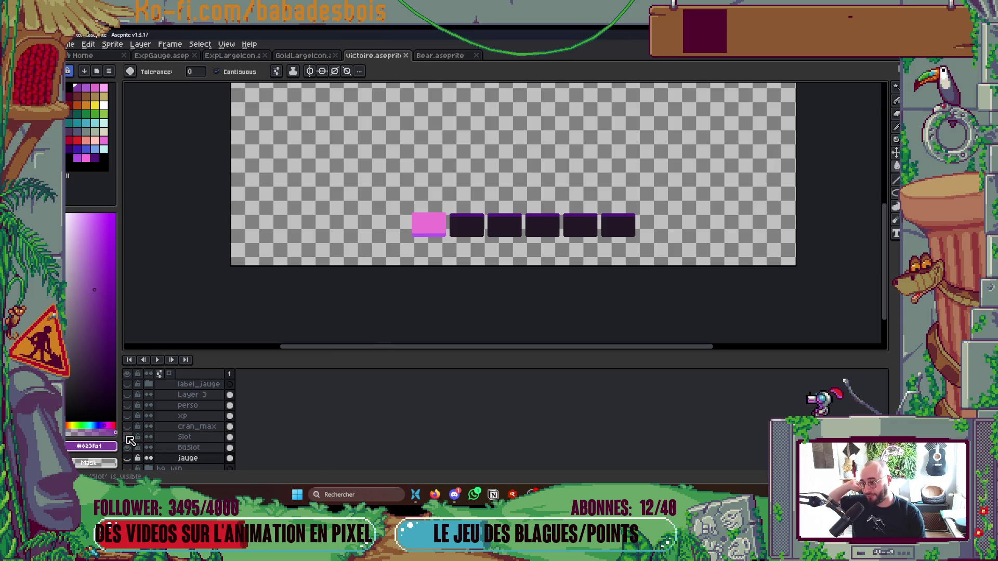
left_click(129, 437)
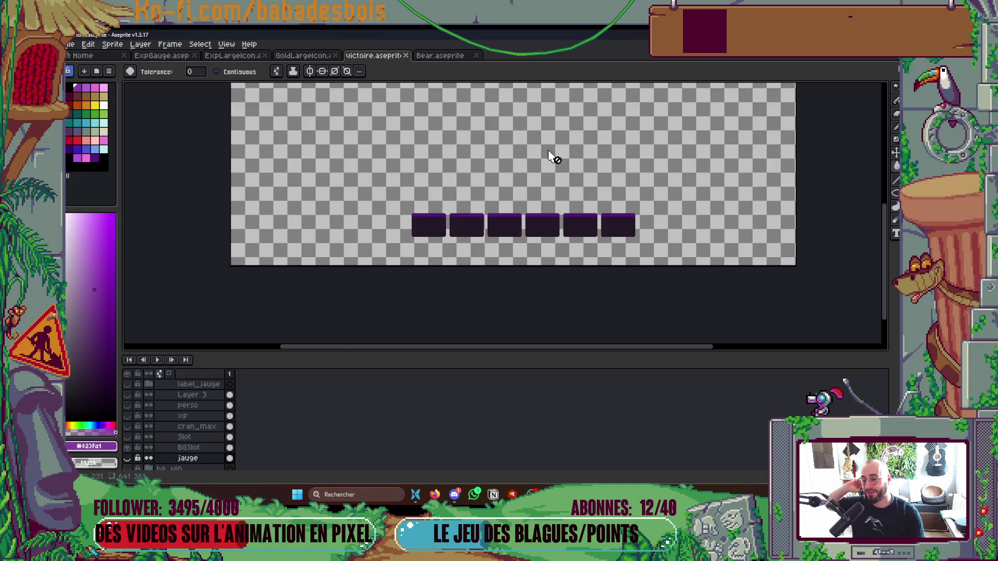
left_click(470, 239, "ctrl")
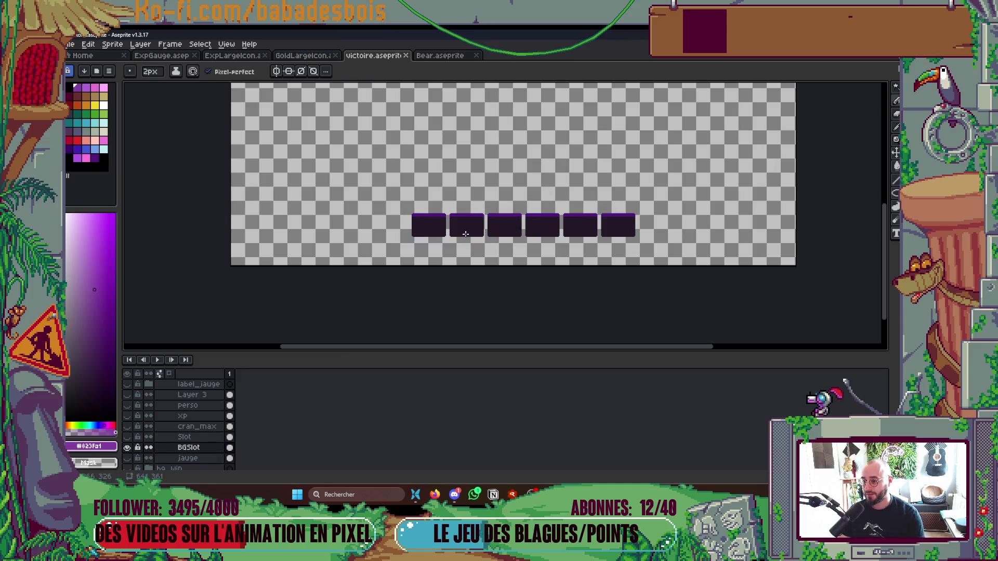
scroll(466, 226, "up", 1)
scroll(467, 224, "up", 1)
left_click_drag(412, 159, 862, 312)
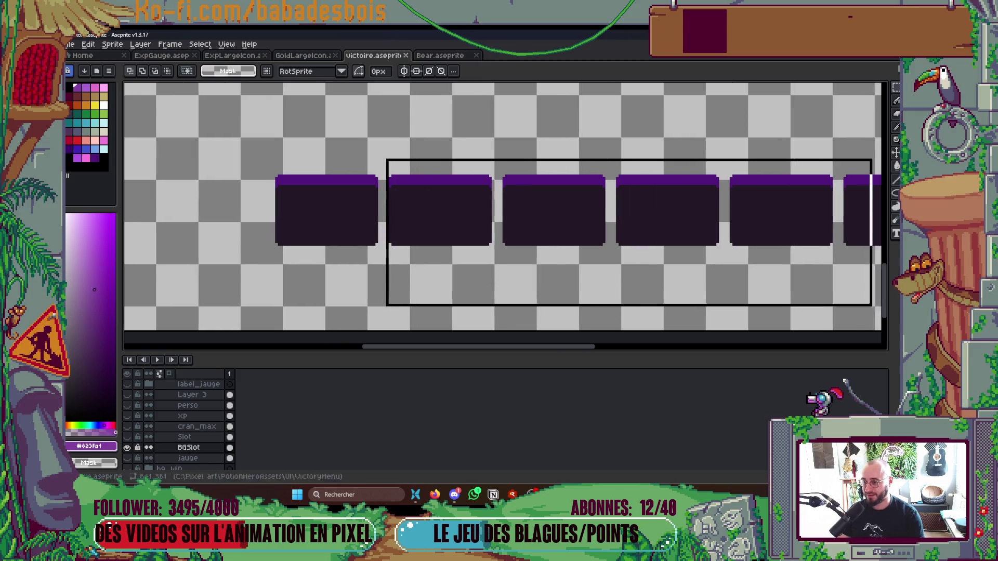
key("Delete")
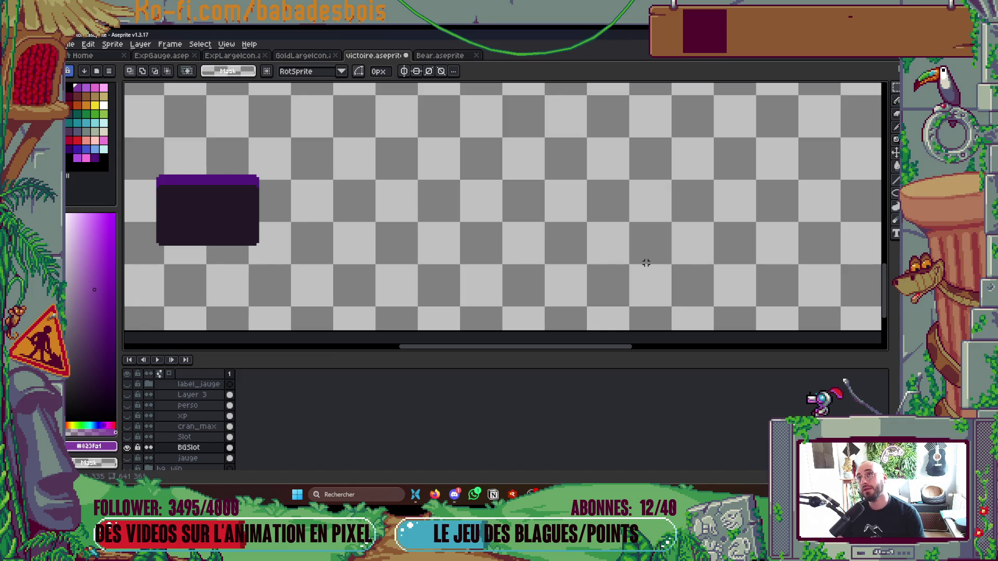
scroll(646, 264, "down", 3)
scroll(650, 260, "up", 2)
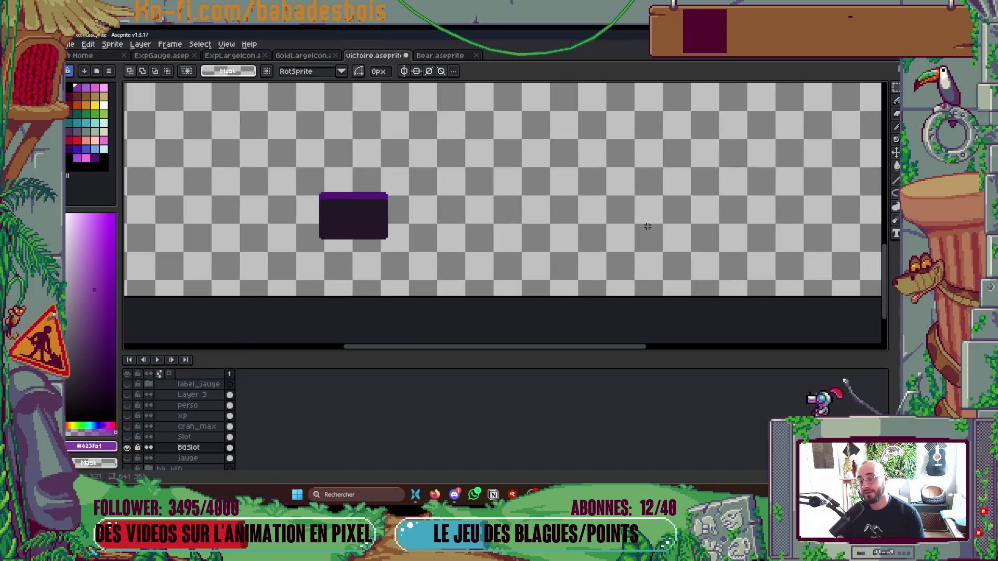
- Toggle the Slot layer over the remaining block to compare, leaving it hidden
left_click_drag(653, 259, 654, 265)
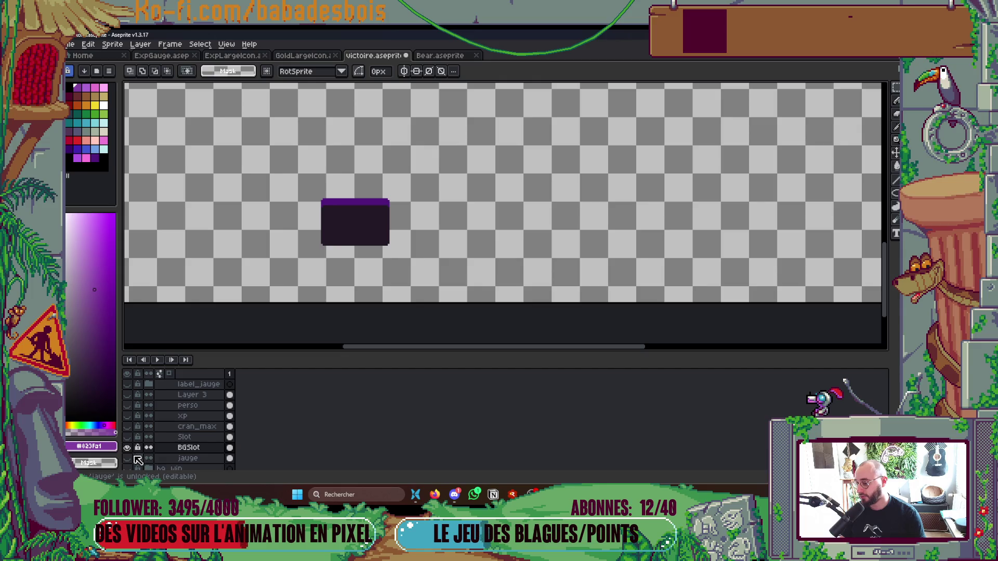
left_click(128, 437)
left_click(129, 438)
left_click(129, 439)
left_click(134, 442)
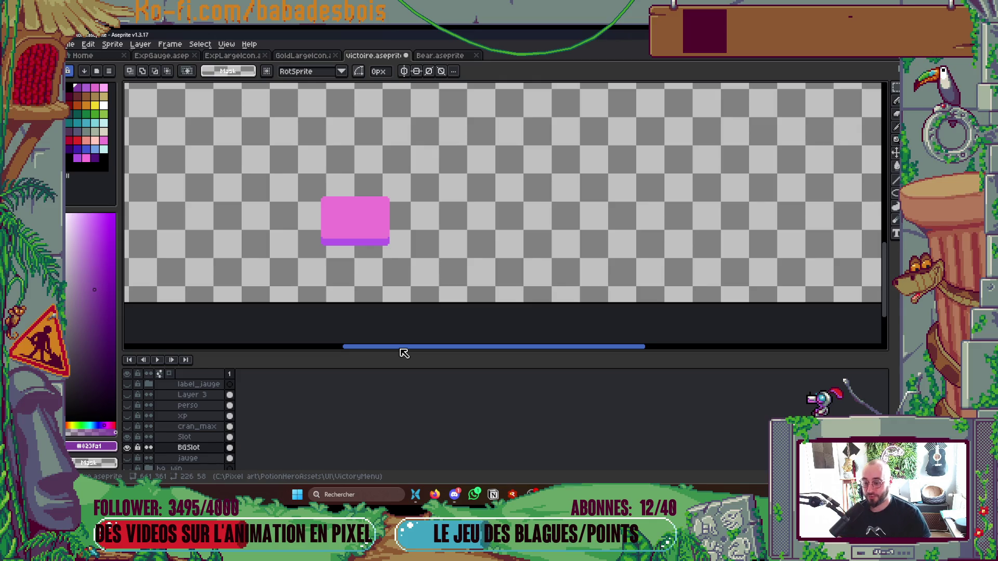
mouse_move(401, 348)
left_mouse_down()
mouse_move(550, 344)
mouse_move(399, 341)
left_mouse_up()
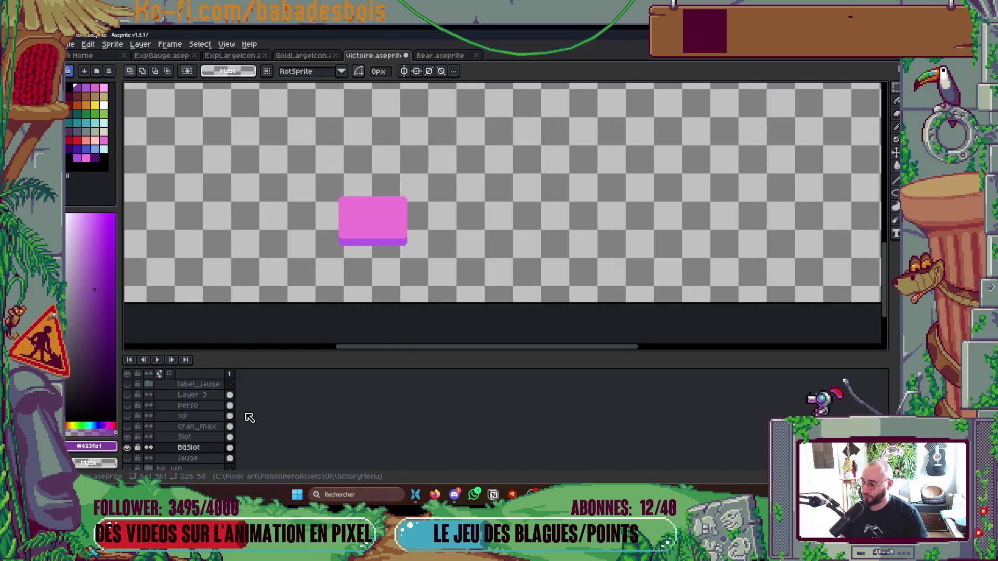
left_click(131, 447)
scroll(413, 276, "down", 2)
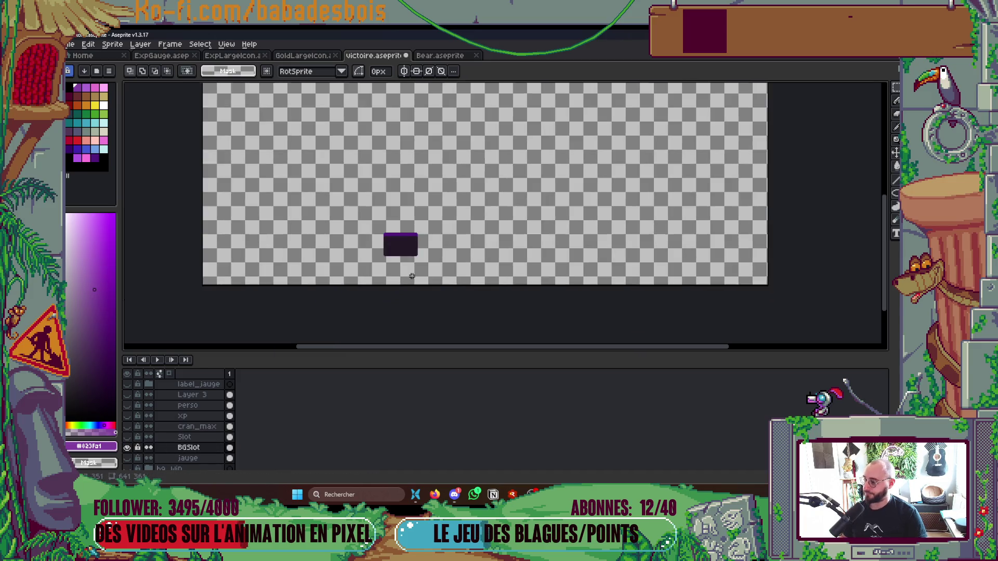
scroll(412, 274, "up", 2)
scroll(413, 276, "up", 1)
scroll(377, 219, "up", 2)
scroll(413, 236, "down", 2)
scroll(413, 236, "up", 3)
- Marquee-select the whole remaining slot background block and copy it
left_click_drag(284, 135, 296, 324)
scroll(414, 258, "down", 2)
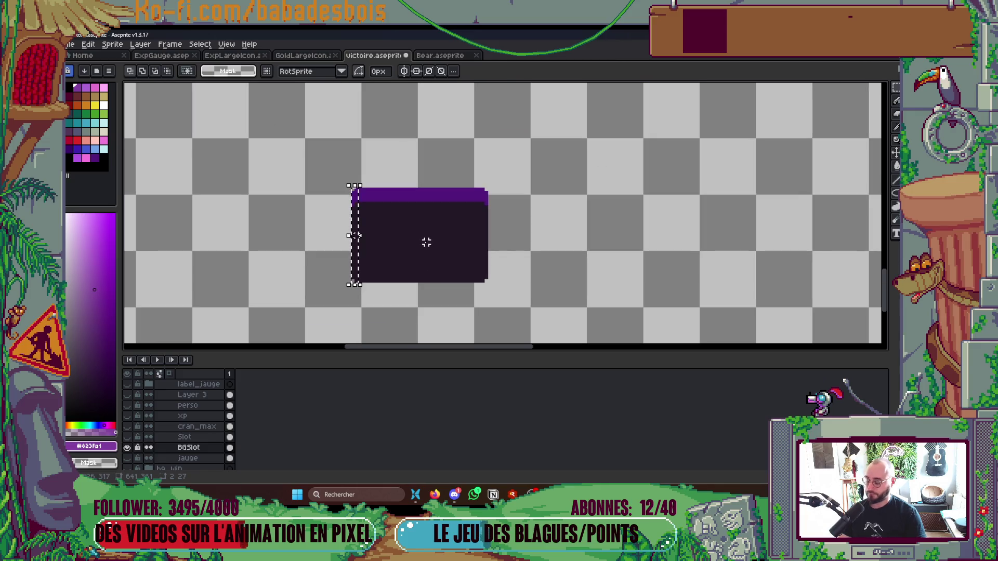
key("ctrl+d")
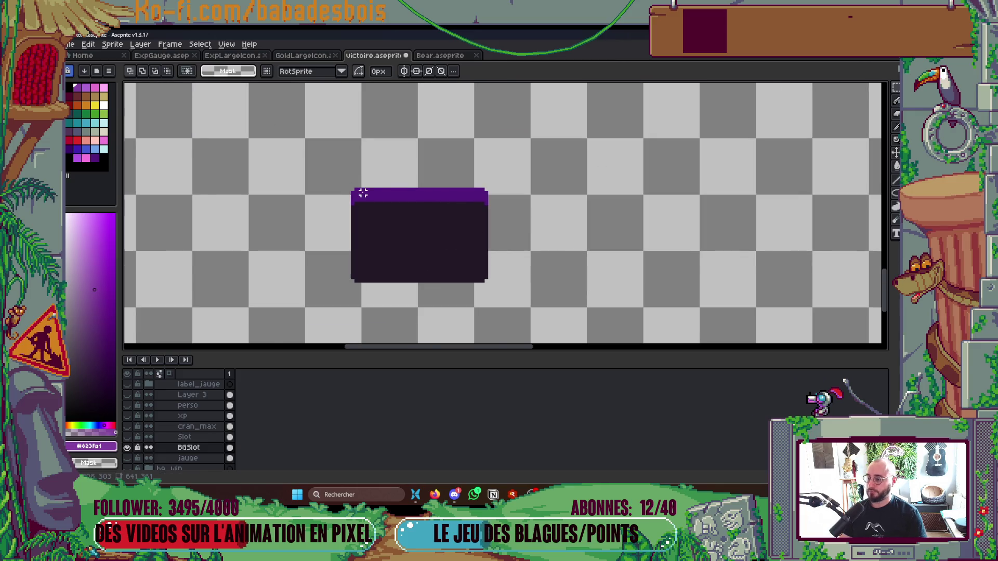
scroll(359, 192, "up", 2)
left_click_drag(355, 187, 594, 247)
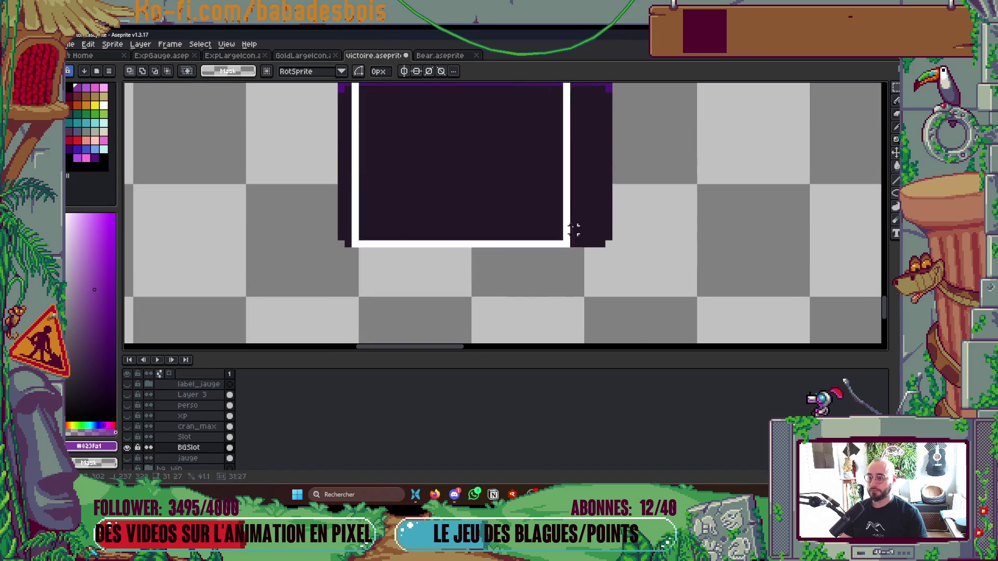
scroll(651, 234, "down", 1)
key("ctrl+d")
mouse_move(402, 132)
left_mouse_down()
mouse_move(552, 263)
mouse_move(603, 270)
left_mouse_up()
key("ctrl+d")
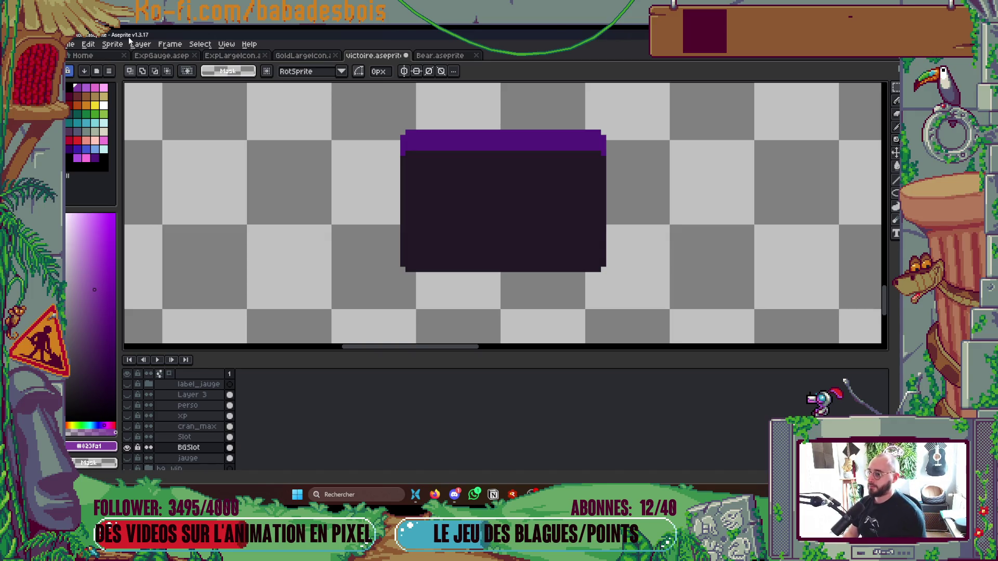
scroll(502, 115, "up", 1)
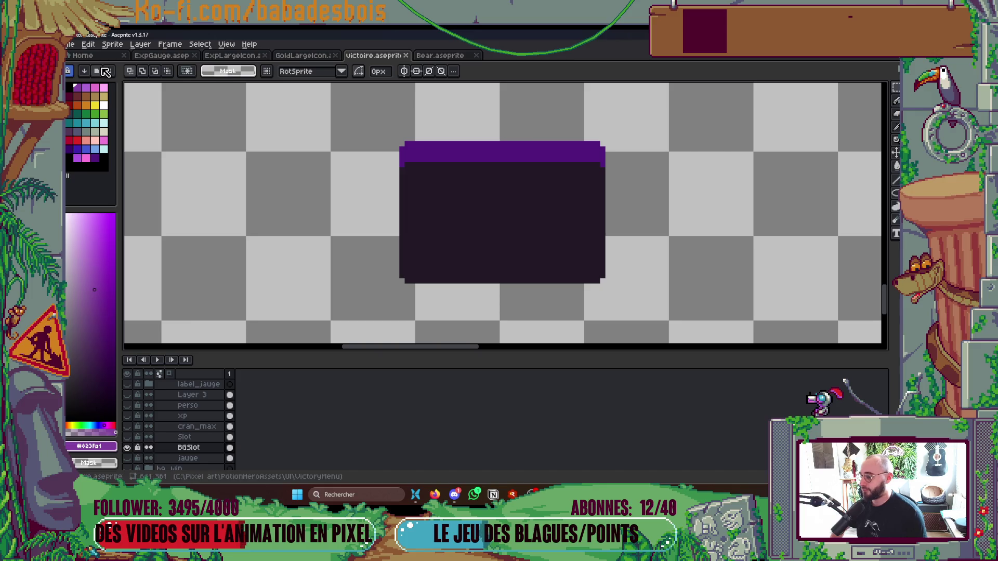
- Create a new blank sprite and paste the copied slot block onto it
left_click(95, 57)
left_click(109, 75)
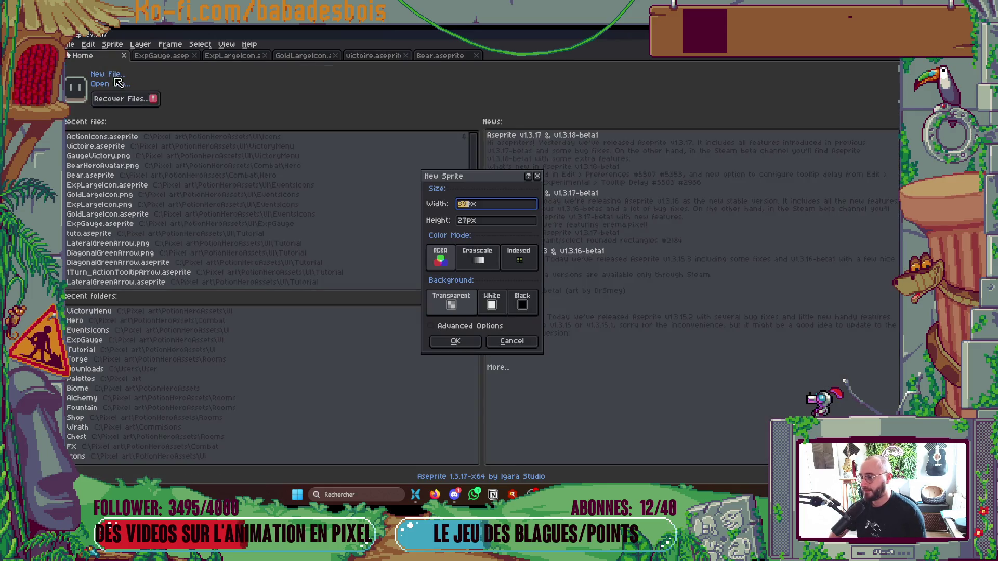
key("Return")
key("ctrl+v")
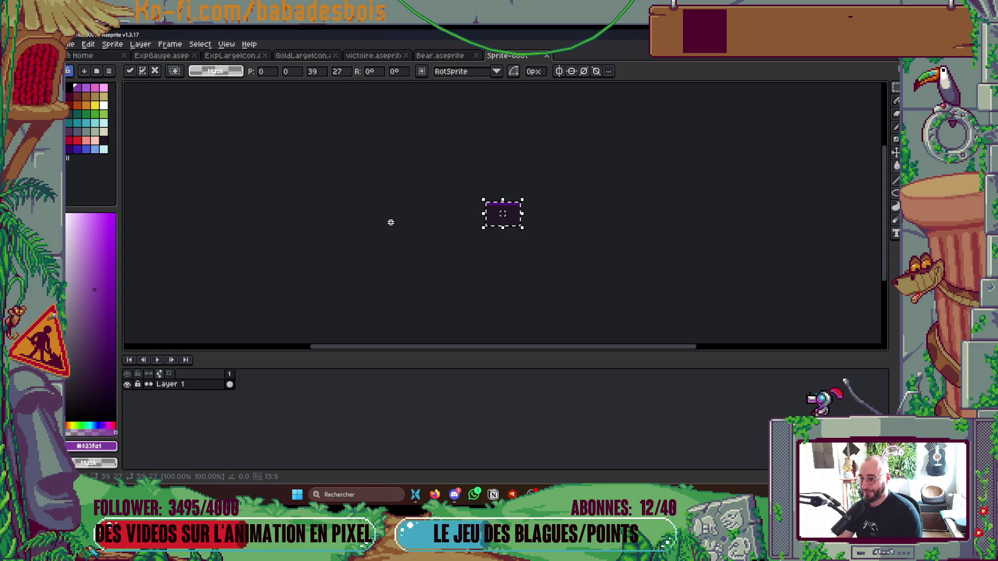
left_click_drag(570, 223, 524, 224)
scroll(447, 160, "up", 2)
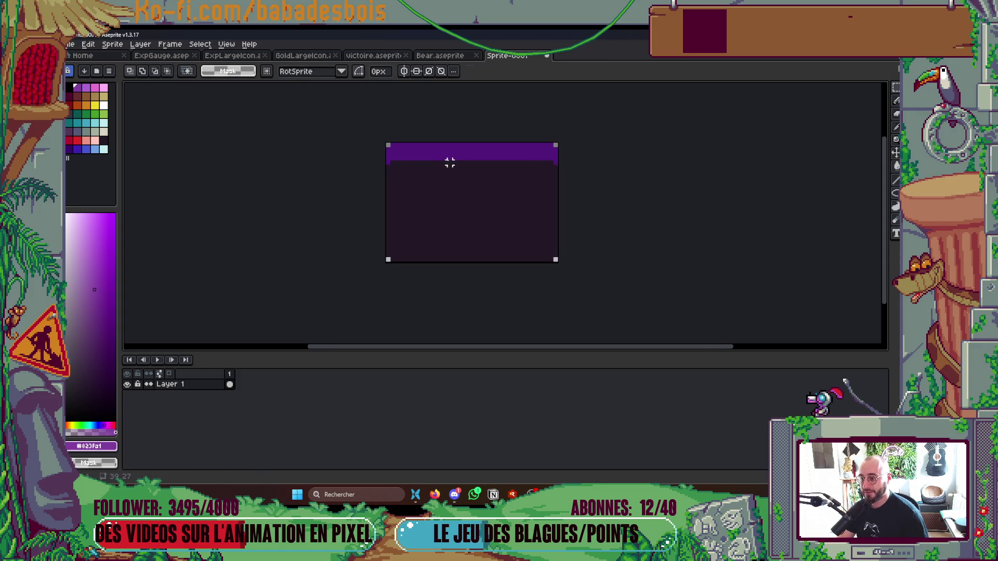
scroll(470, 200, "up", 1)
scroll(479, 193, "up", 1)
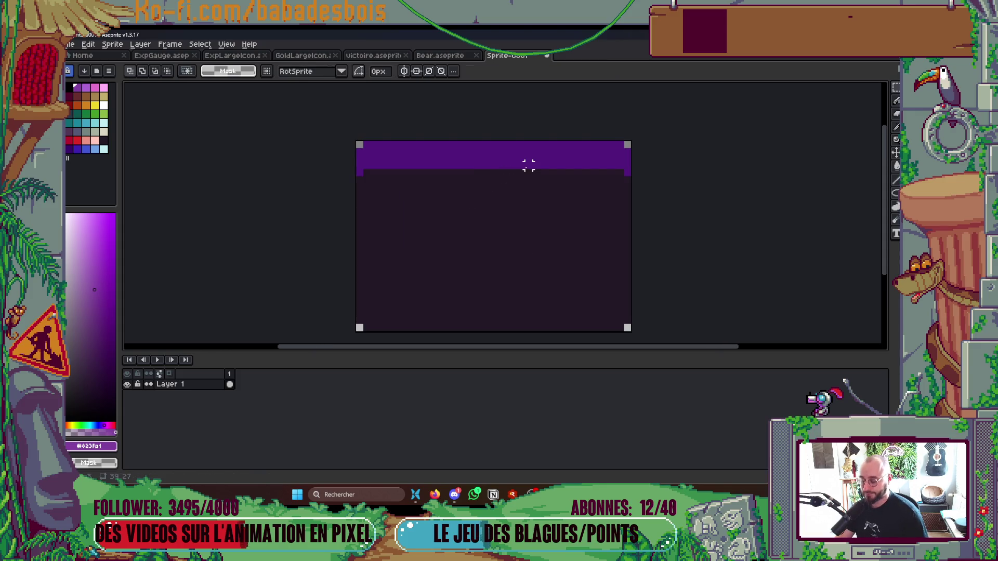
- Delete the block's middle and move the right edge piece against the left edge
left_click_drag(380, 145, 606, 328)
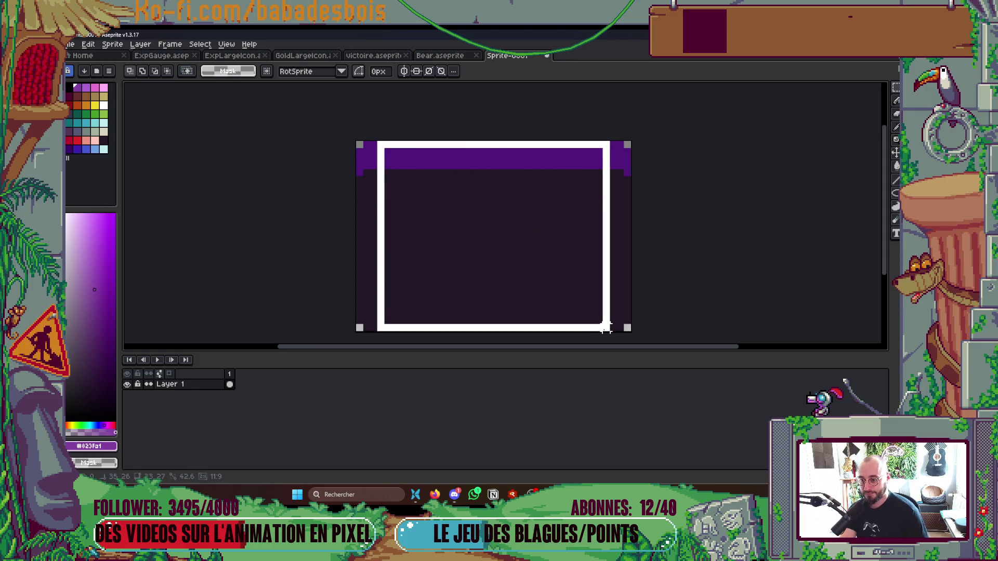
key("Delete")
left_click_drag(615, 145, 630, 333)
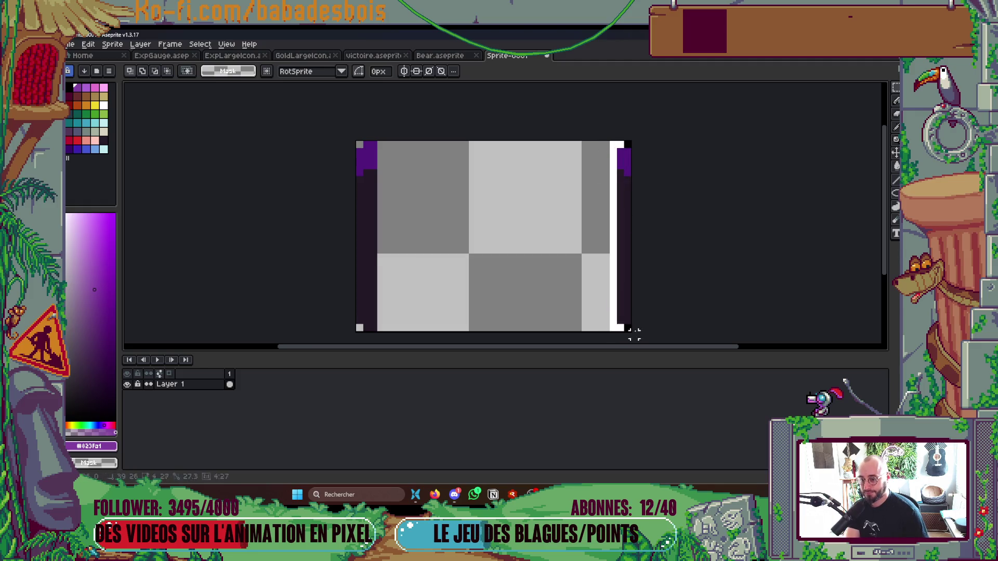
left_click_drag(624, 252, 388, 251)
left_click(465, 175)
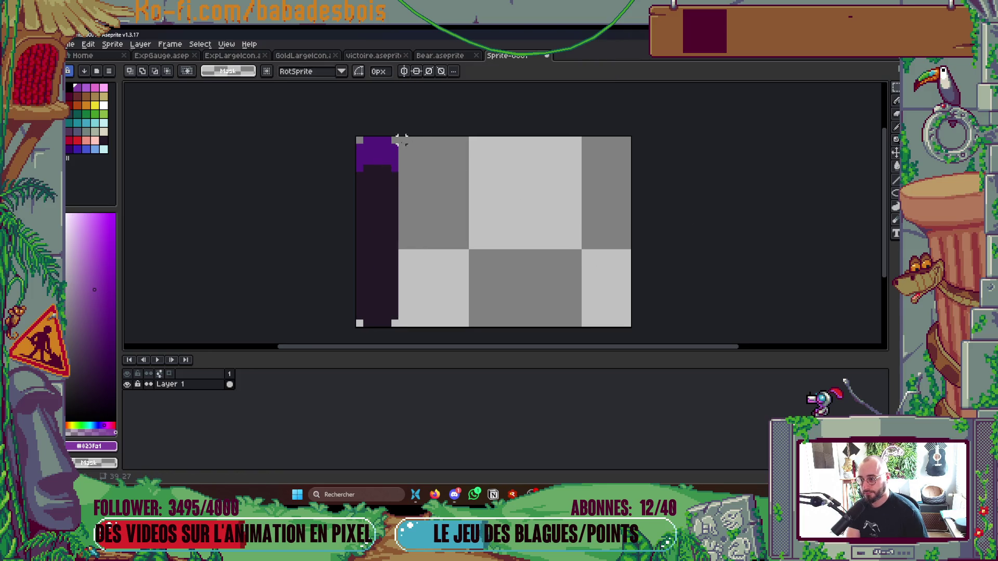
mouse_move(381, 141)
left_mouse_down()
mouse_move(398, 327)
mouse_move(377, 310)
left_mouse_up()
left_click(542, 296)
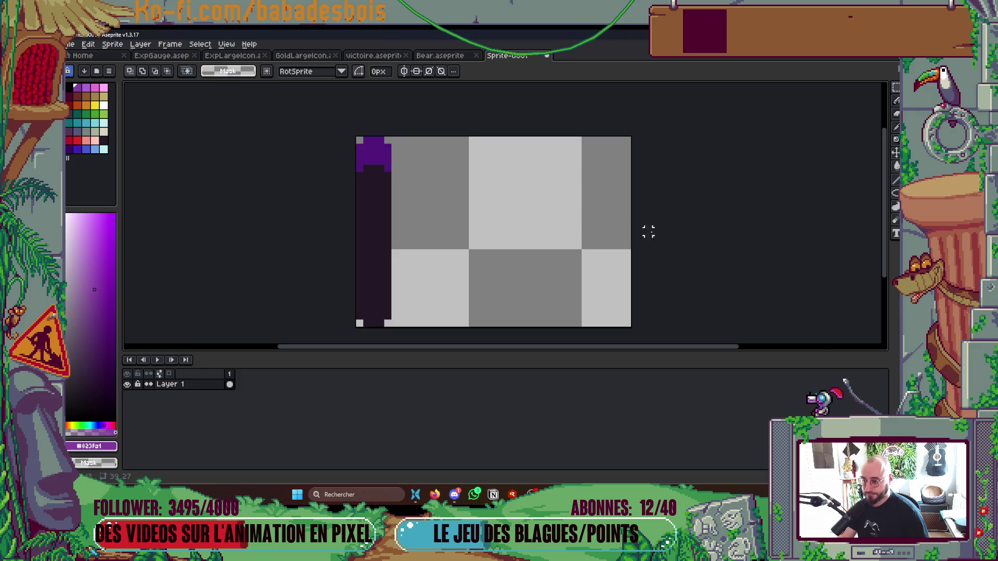
- In Canvas Size, narrow the canvas width to the 5px edge piece
key("ctrl+alt+c")
left_click_drag(701, 217, 700, 298)
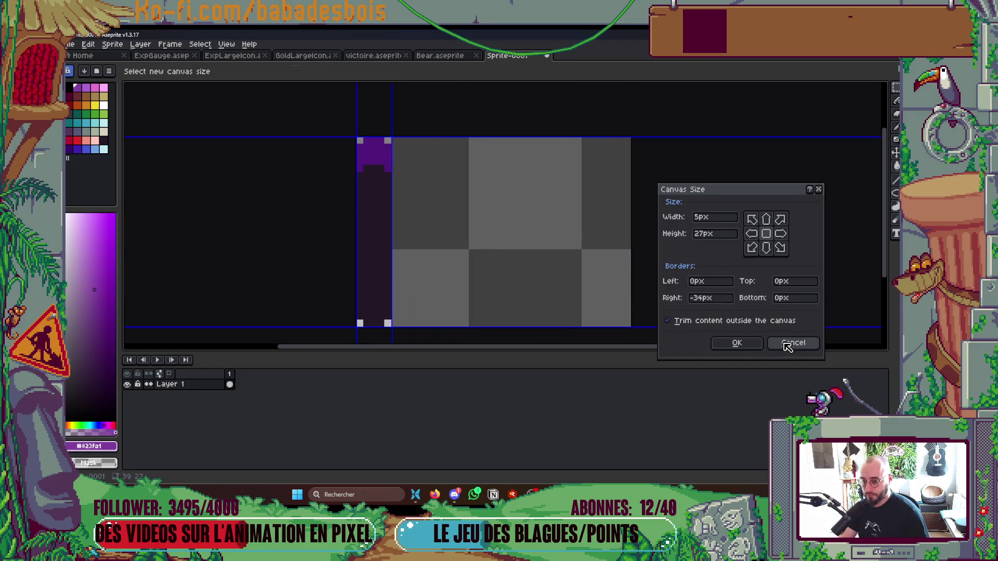
- Apply the 5px width, add 2px of top space for 5×29 px, then cancel saving
left_click(739, 344)
left_click_drag(676, 245, 623, 219)
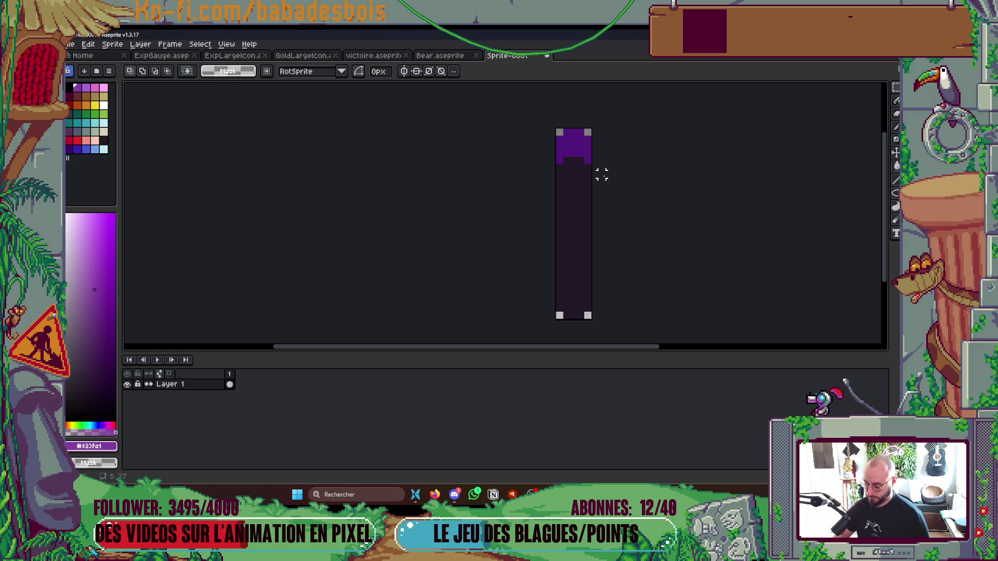
key("c")
left_click_drag(574, 130, 575, 116)
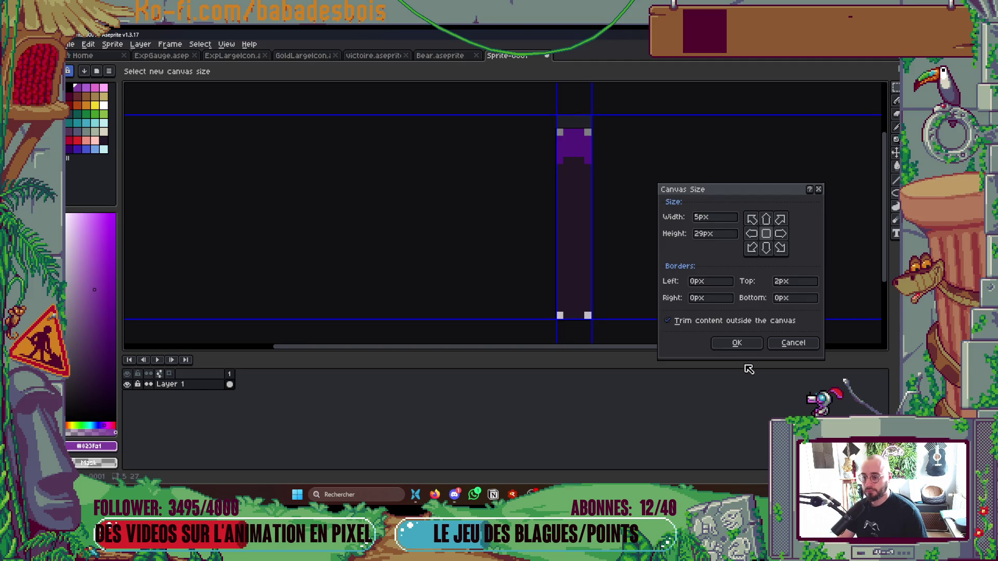
left_click(737, 343)
key("ctrl+s")
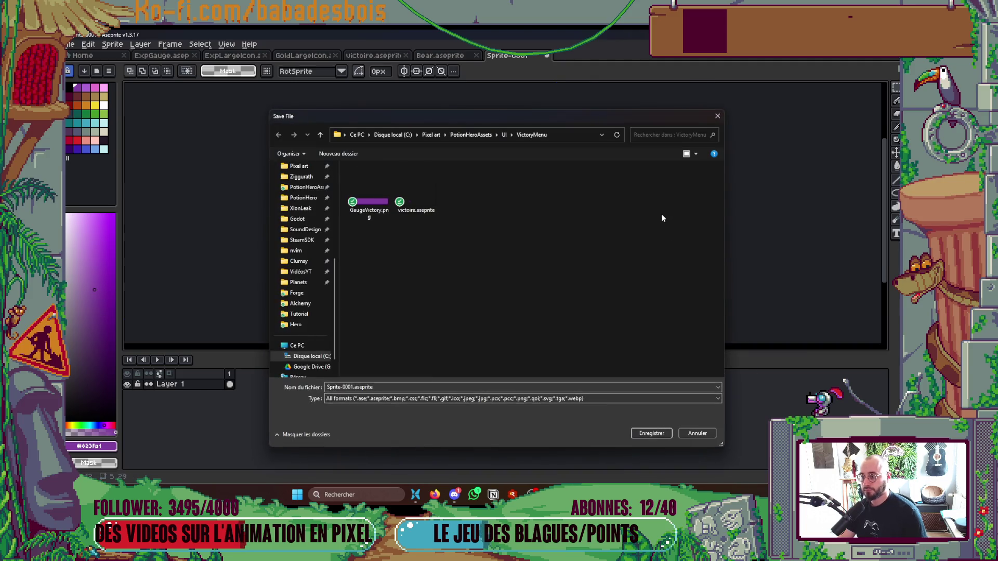
key("Escape")
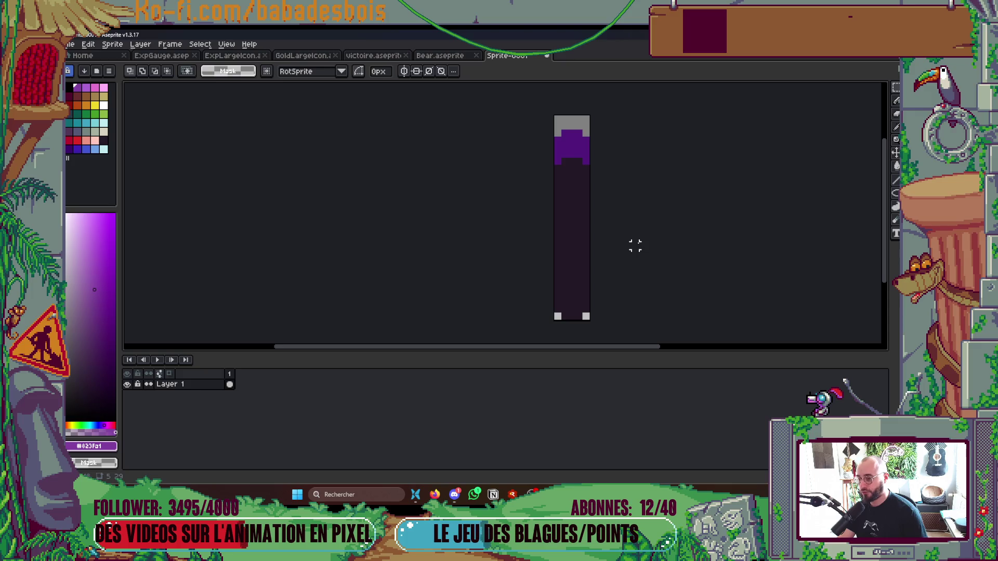
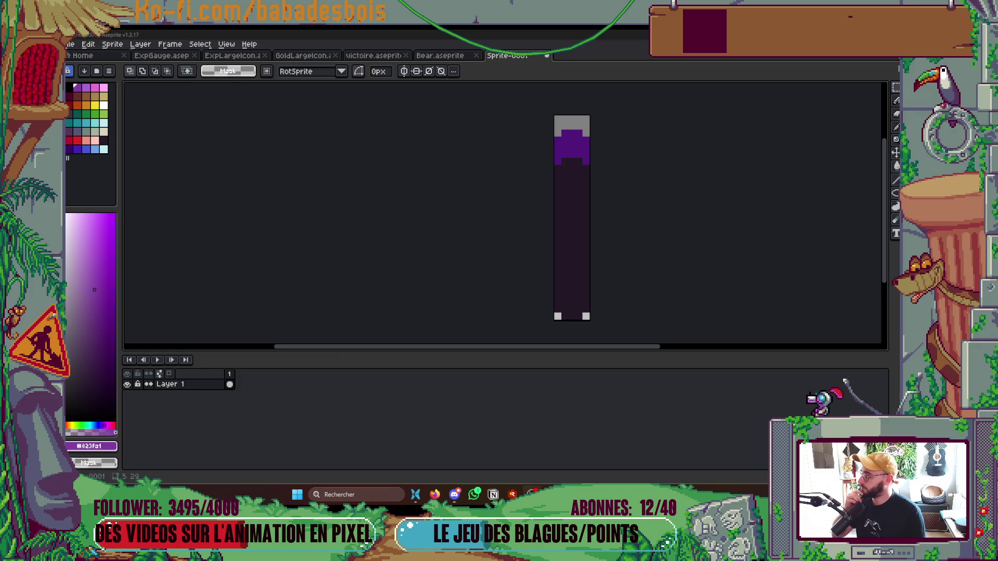
mouse_move(443, 293)
left_mouse_down()
mouse_move(391, 302)
mouse_move(352, 281)
left_mouse_up()
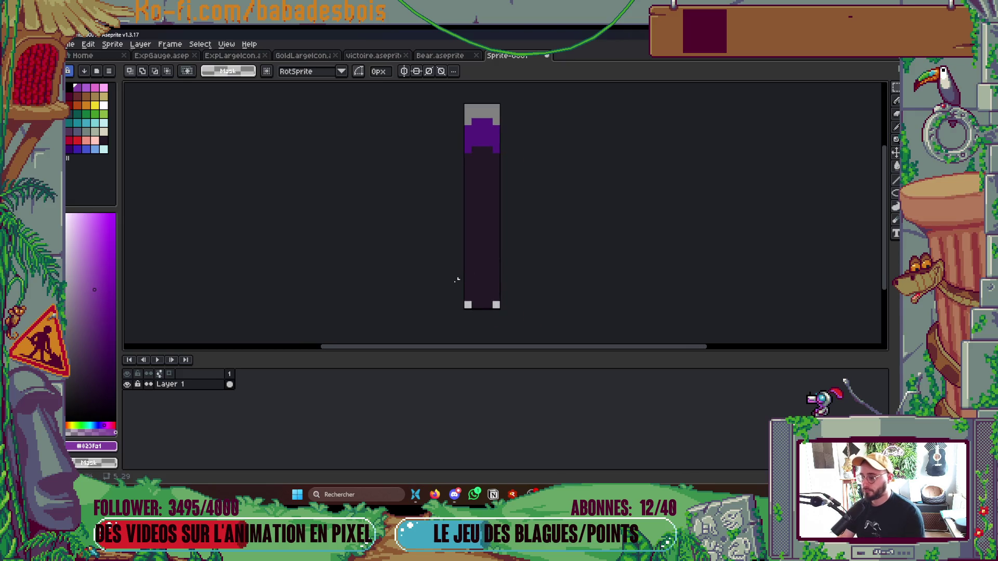
left_click_drag(446, 283, 436, 280)
- Start saving the new narrow gauge-slot sprite with Ctrl+S
key("ctrl+s")
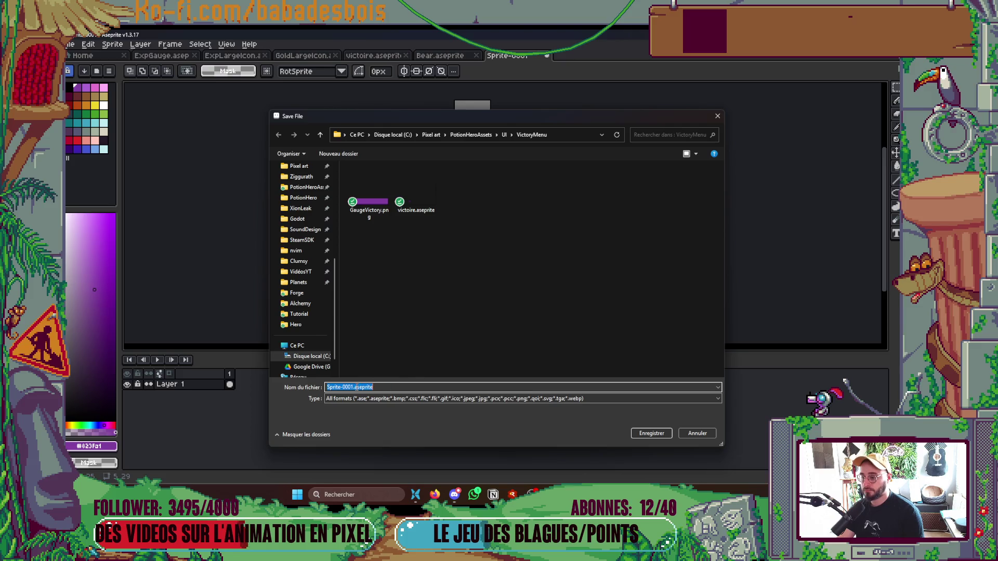
- Name the file BGSlot_Gauge_Victory and save it in the VictoryMenu folder
key("BackSpace")
type("BG")
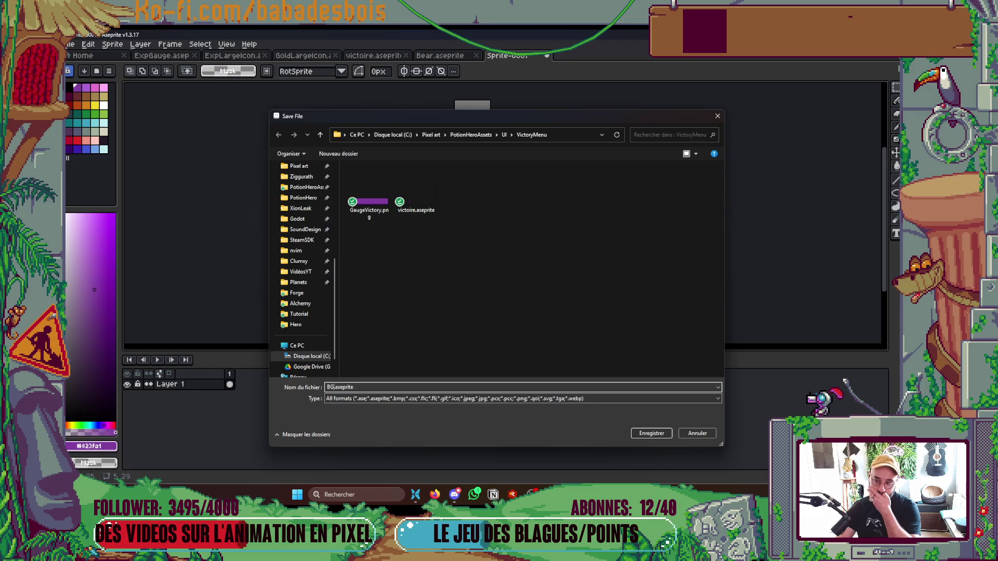
type("vic")
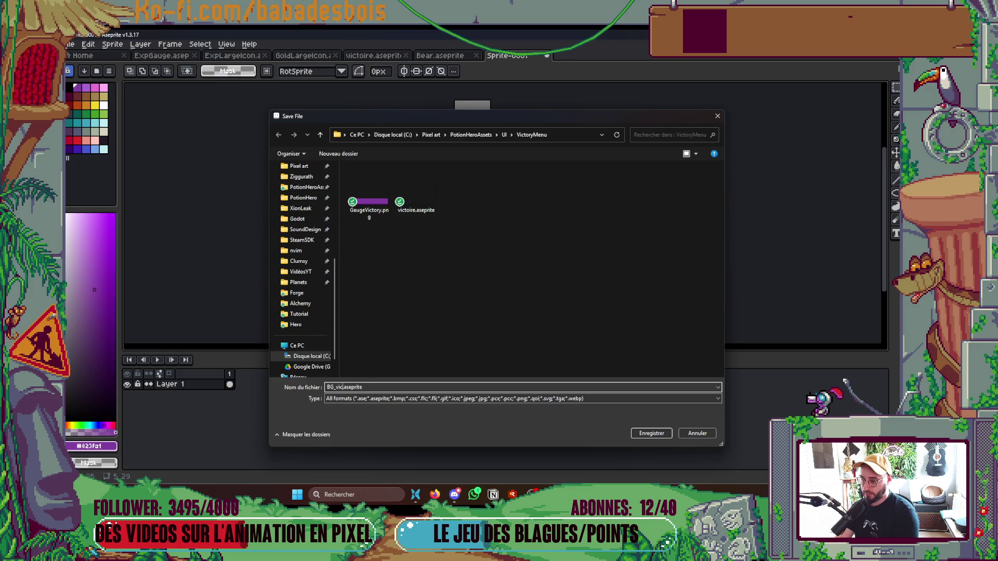
type("Gauge")
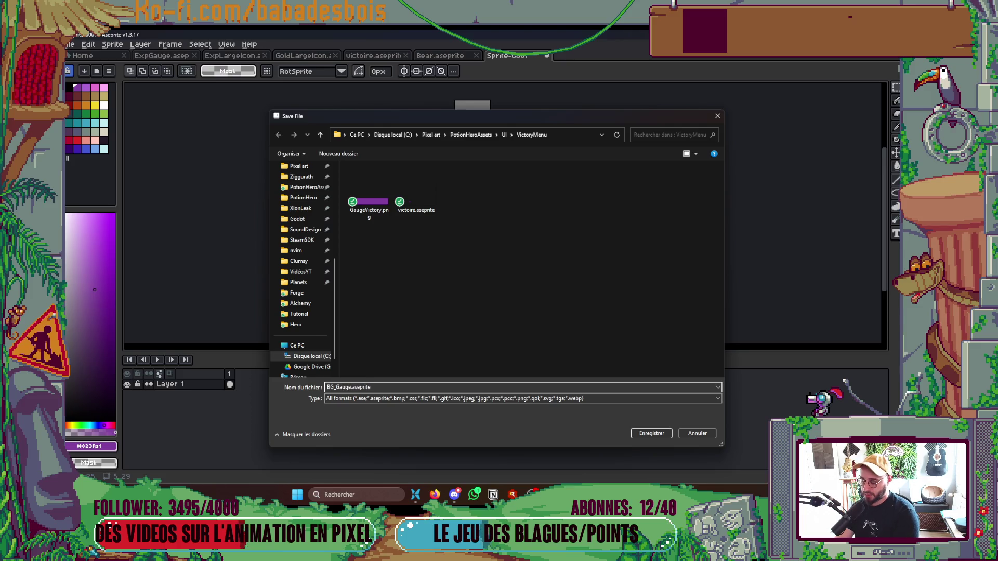
type("Slot")
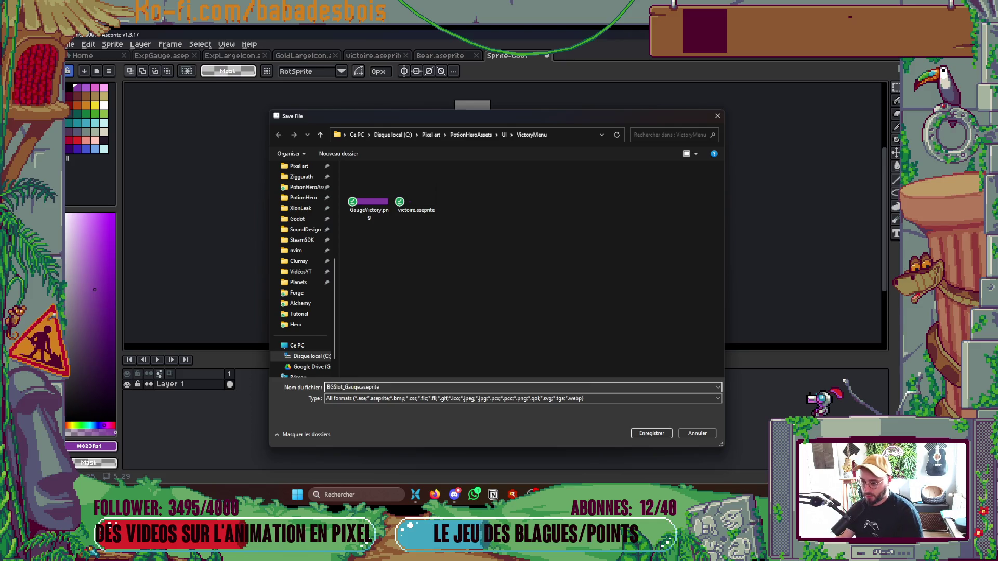
key("BackSpace")
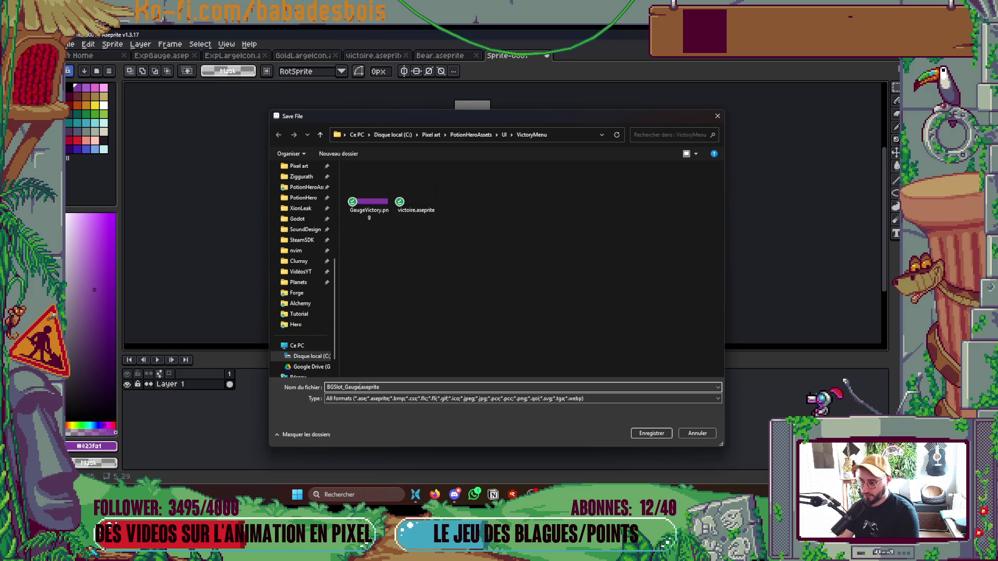
type("_vory")
key("Return")
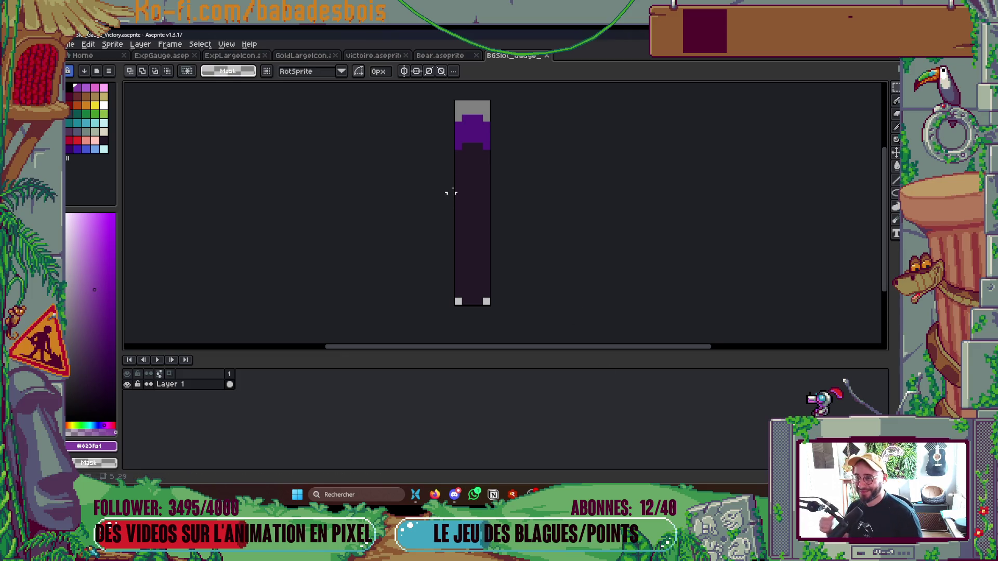
- In victoire.aseprite, hide the Slot layer and marquee the revealed pink panel
left_click(373, 57)
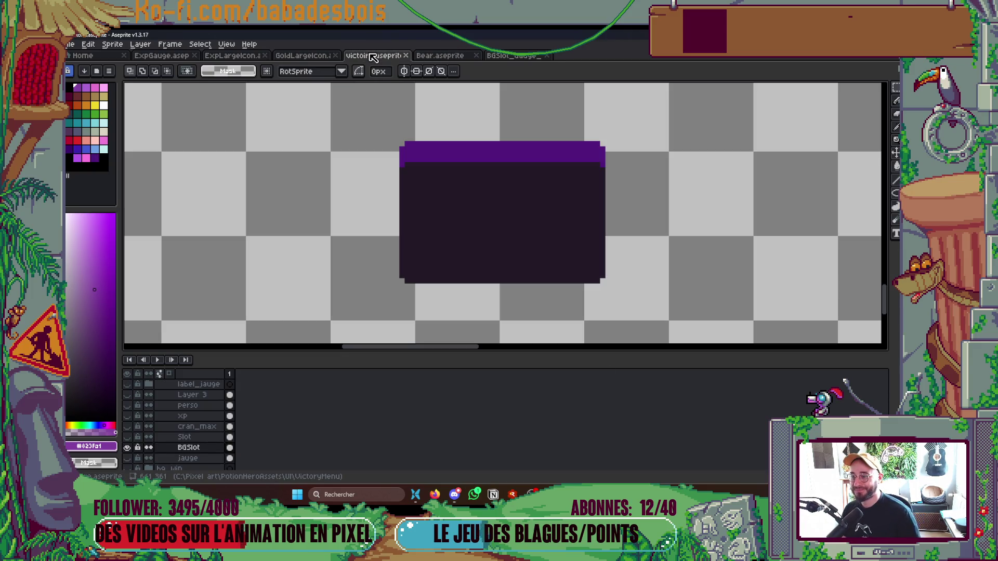
left_click(128, 438)
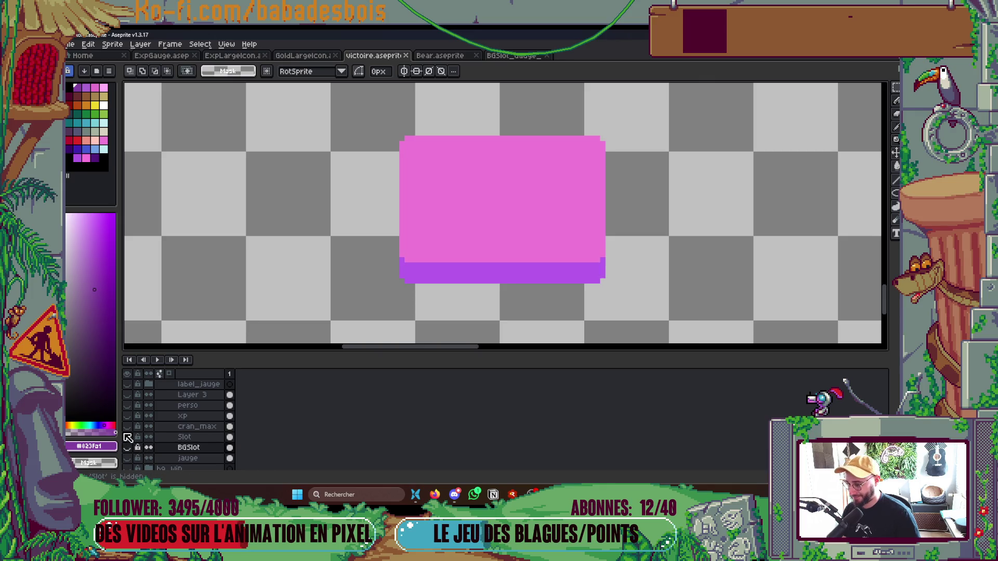
left_click_drag(434, 231, 441, 219)
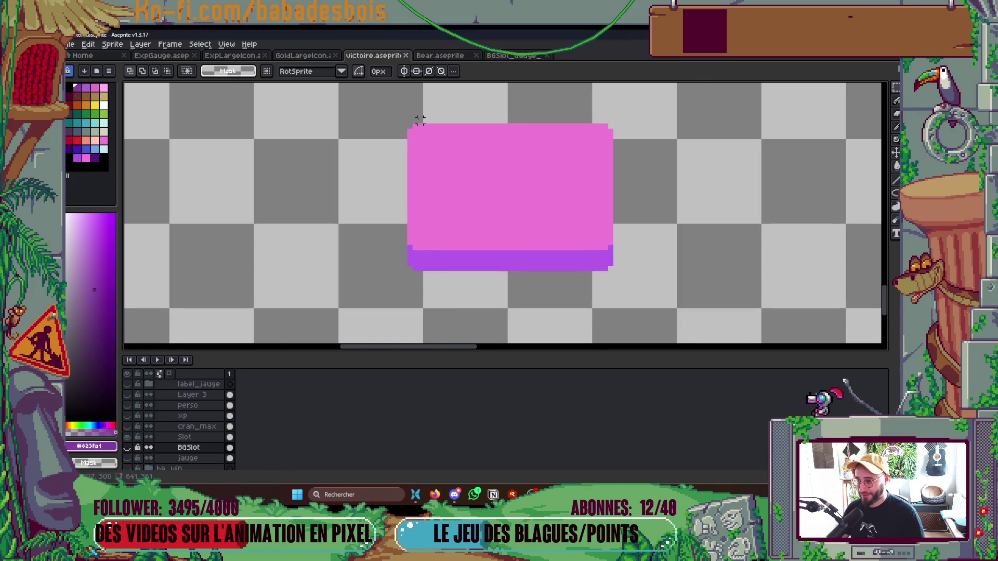
left_click_drag(394, 117, 623, 289)
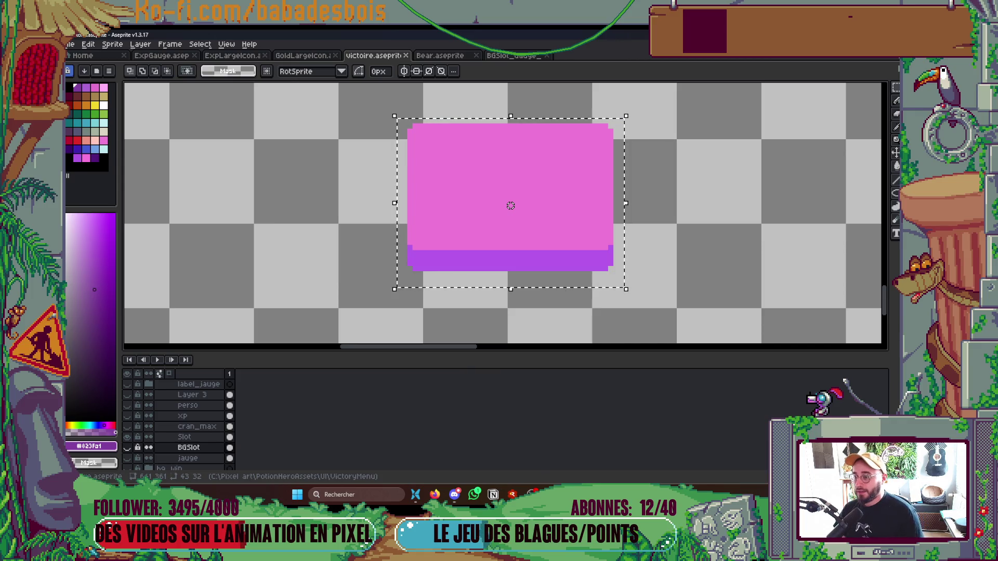
- Reselect just the pink panel's left-edge strip and return to the gauge-slot sprite
key("ctrl+d")
left_click_drag(398, 110, 425, 273)
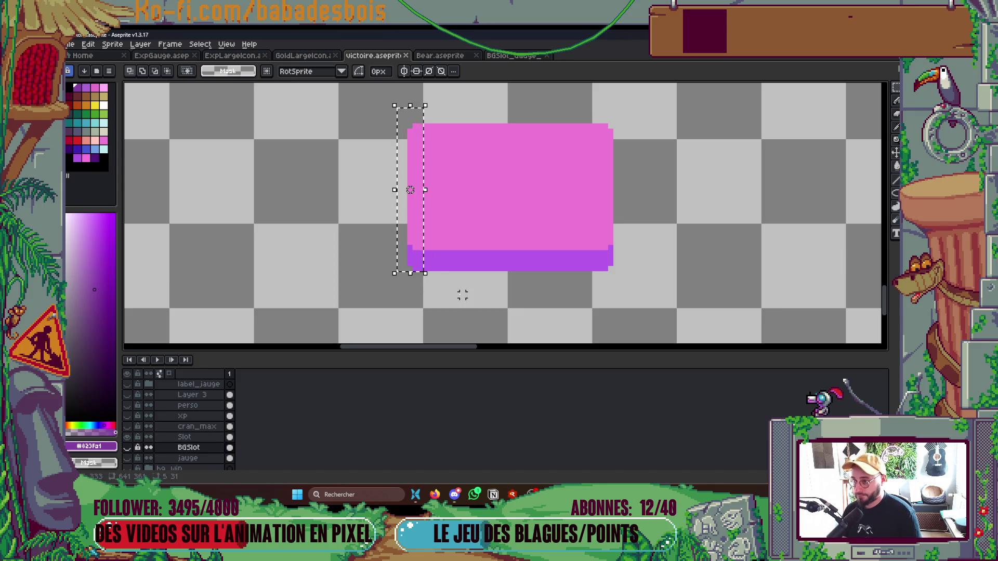
left_click(503, 56)
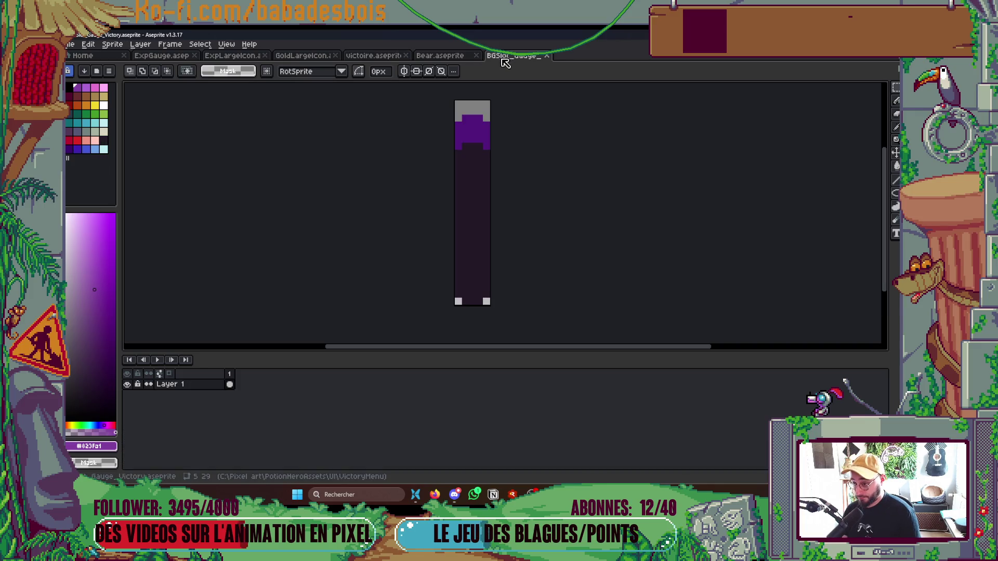
- Add Layer 2 to the gauge-slot sprite and paste the copied pixels onto it near the top left
right_click(212, 386)
left_click(234, 401)
left_click(211, 386)
scroll(383, 212, "down", 2)
key("ctrl+v")
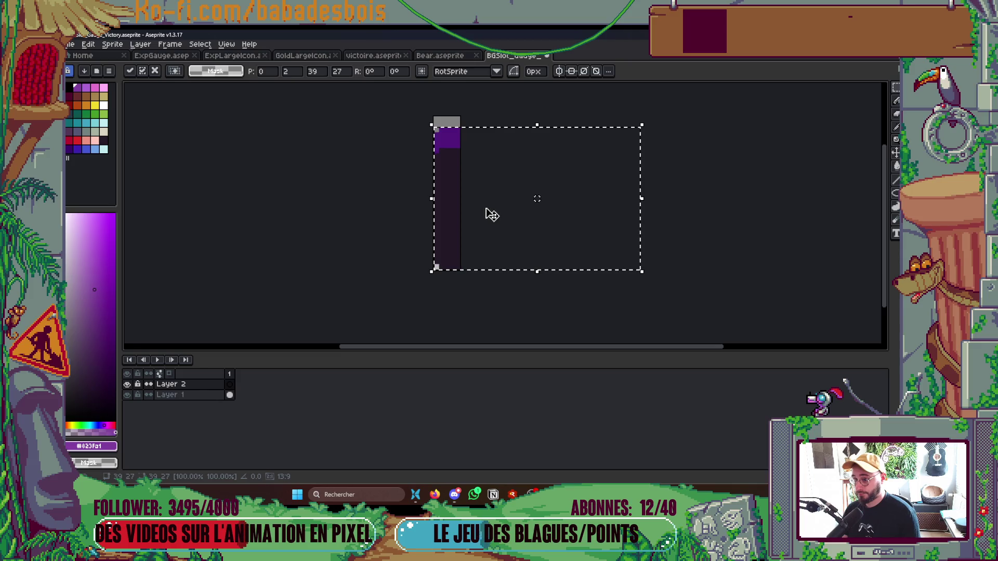
left_click_drag(535, 203, 499, 198)
key("Return")
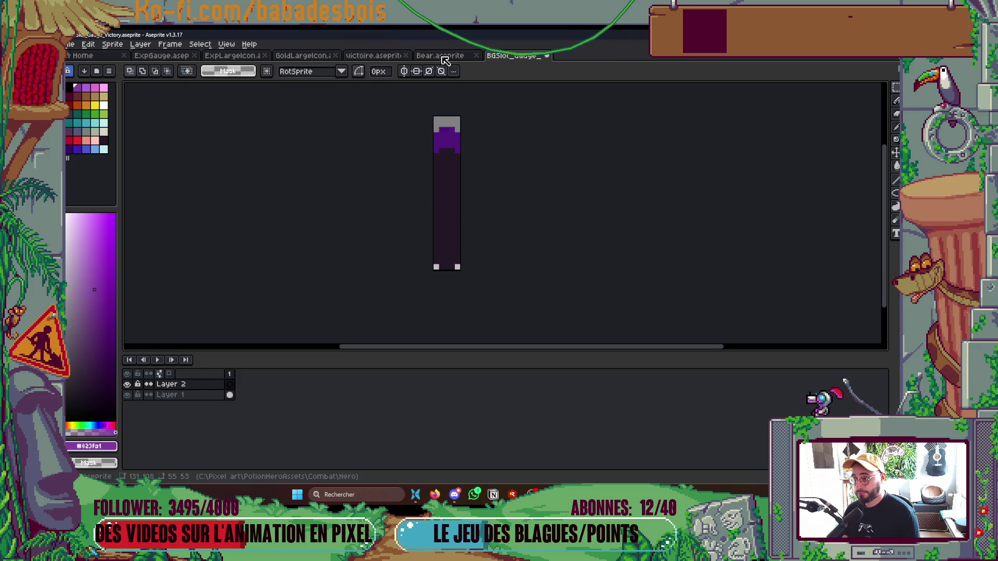
- In victoire.aseprite, copy the thin pink strip along the Slot panel's left edge
left_click(375, 56)
left_click_drag(387, 105, 446, 282)
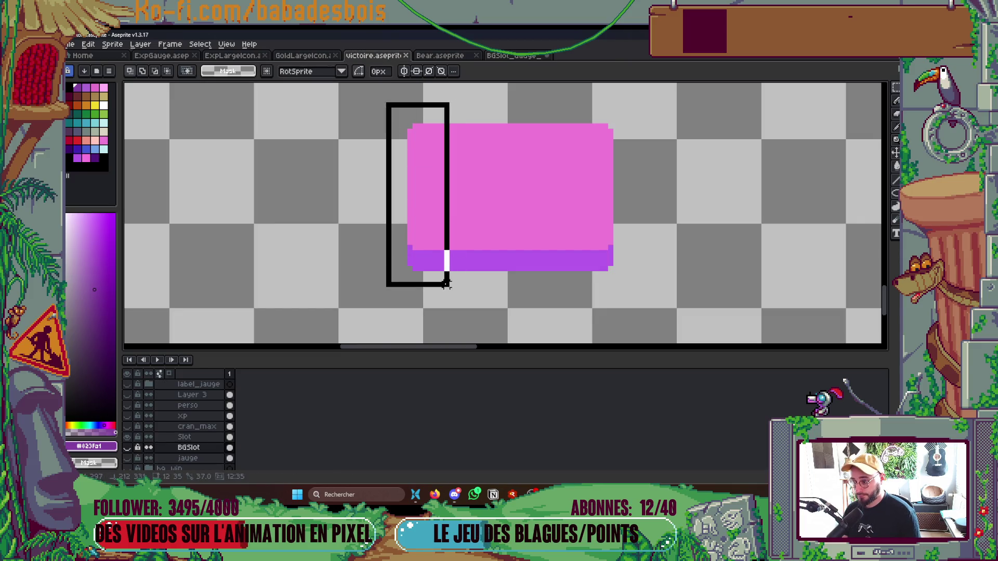
left_click(204, 437)
left_click(579, 295)
left_click_drag(407, 127, 419, 273)
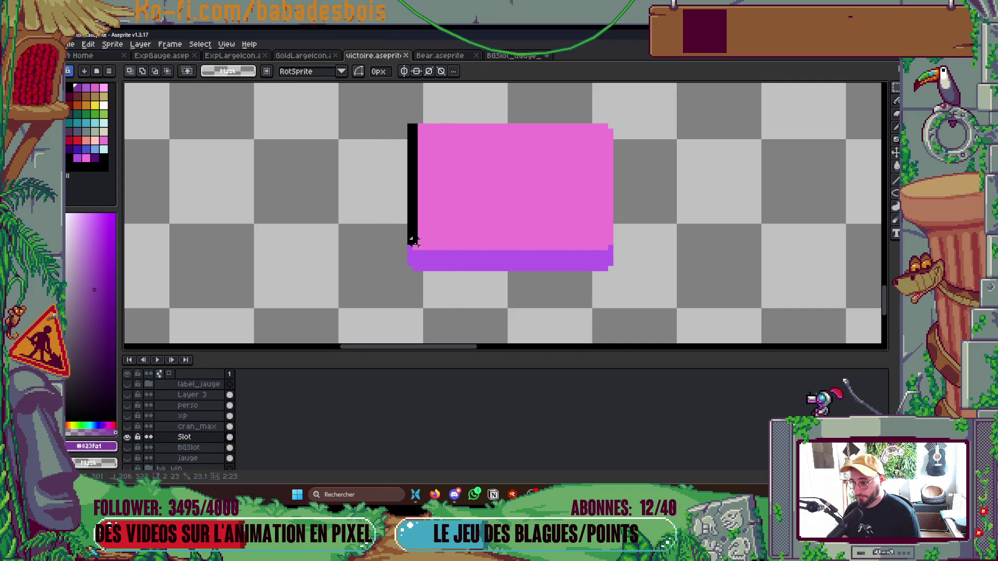
key("ctrl+c")
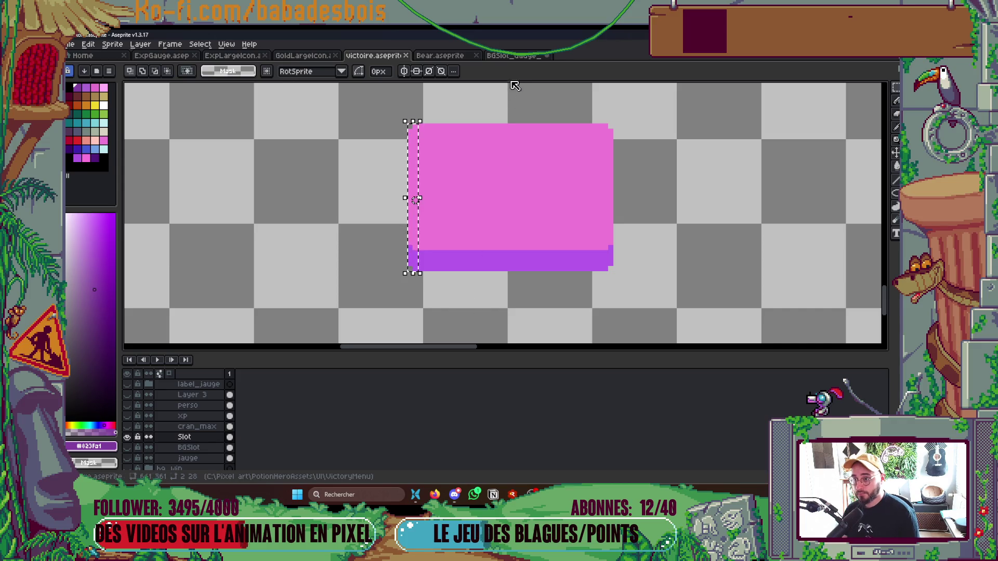
- Paste the strip into BGSlot_Gauge and move it to the sprite's left edge
left_click(515, 56)
key("ctrl+v")
left_click_drag(462, 213, 439, 195)
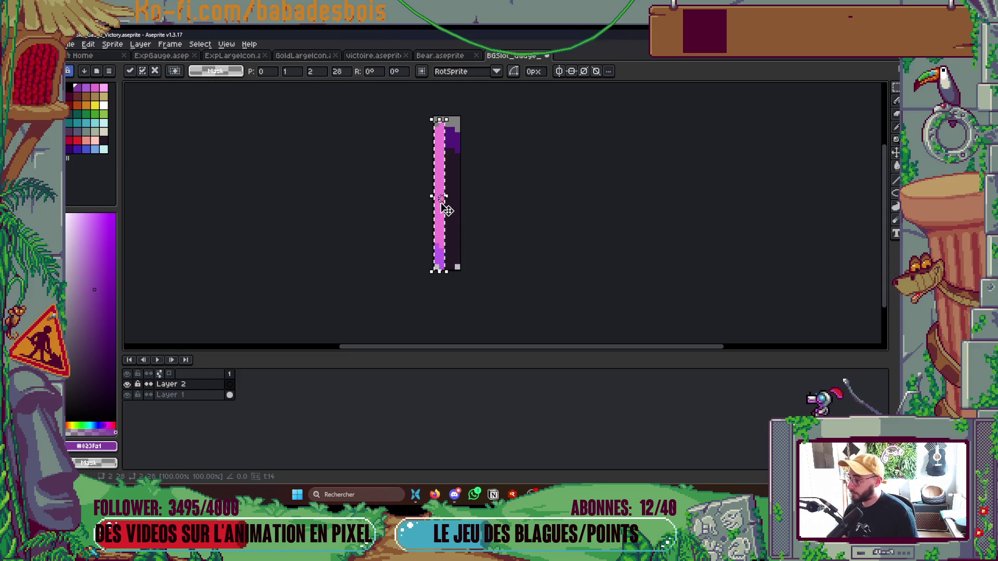
- Commit the strip, then mirror the sprite column horizontally to add a pink bar on the right side
left_click(491, 218)
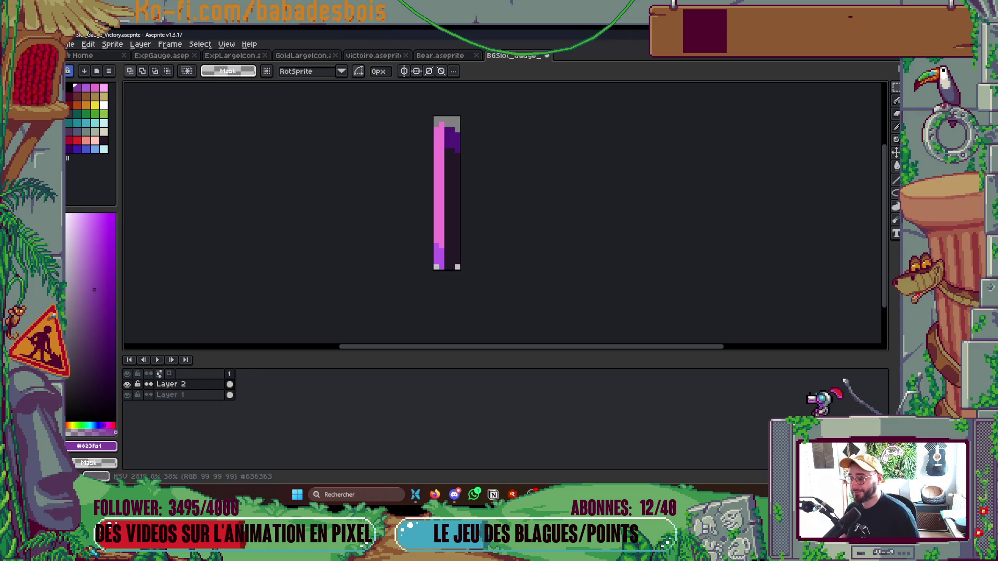
scroll(451, 162, "up", 1)
left_click_drag(424, 90, 460, 297)
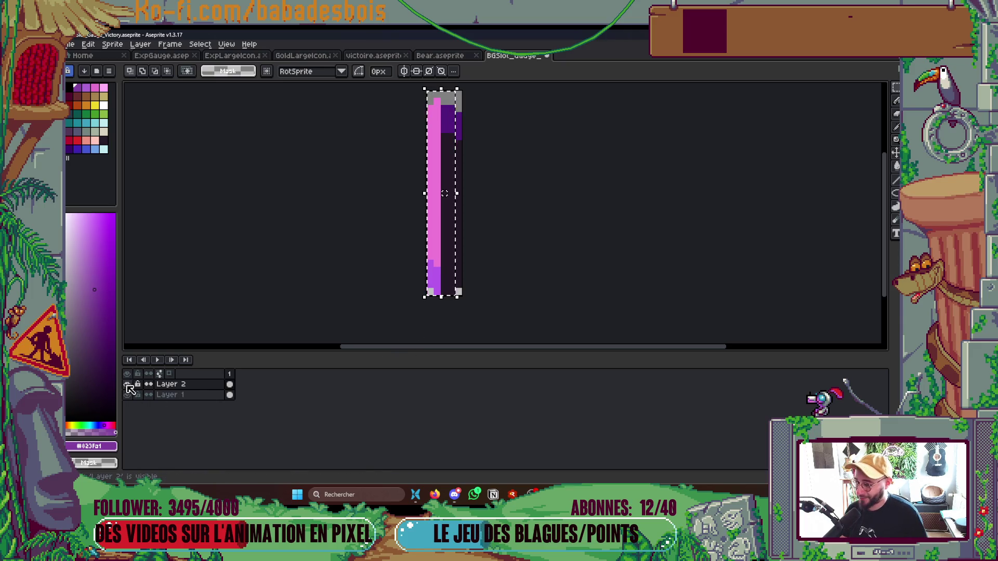
key("ctrl+t")
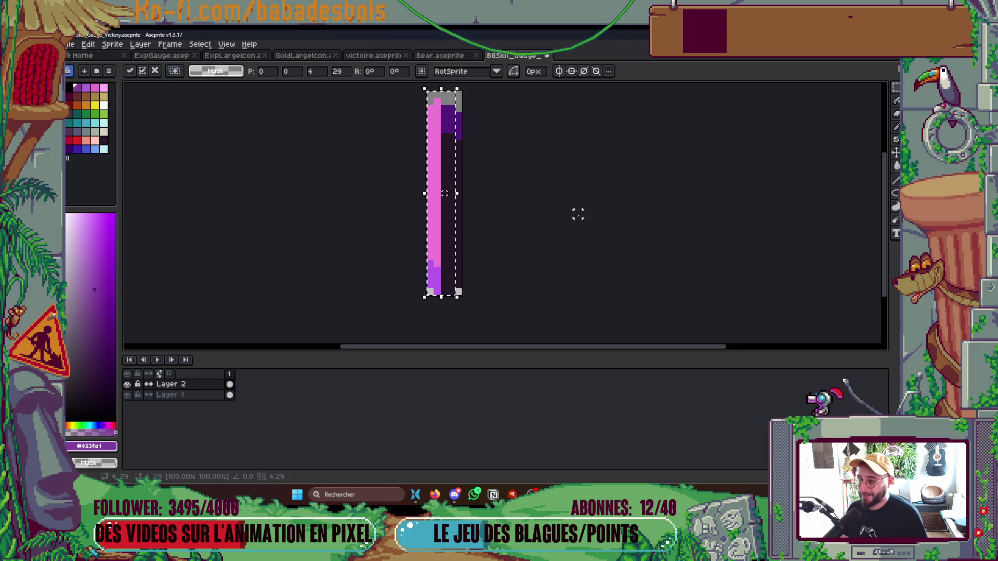
key("shift+h")
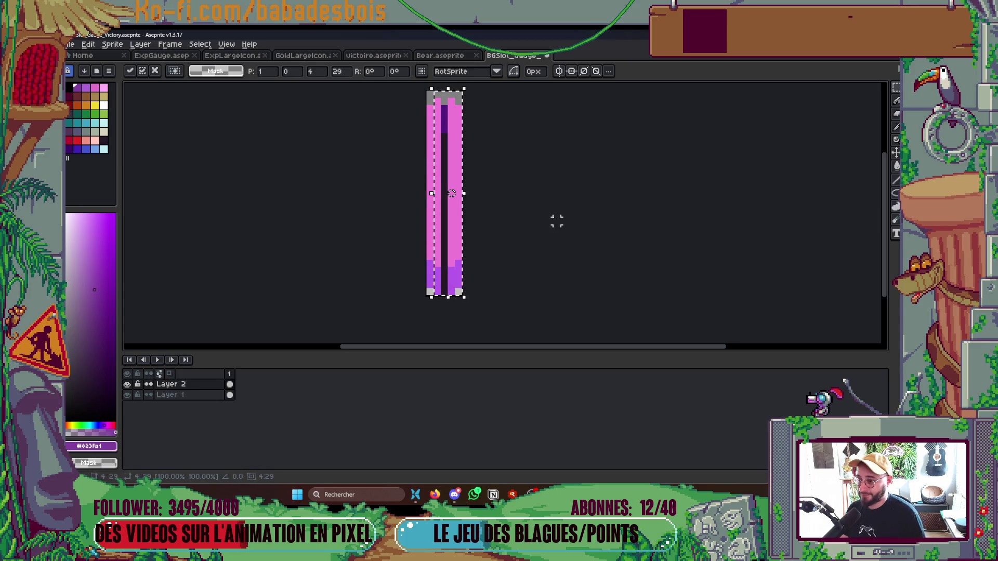
key("Return")
- Fill the dark middle column with pink so the slot is fully pink above its purple base
left_click_drag(450, 101, 443, 297)
left_click_drag(438, 94, 451, 297)
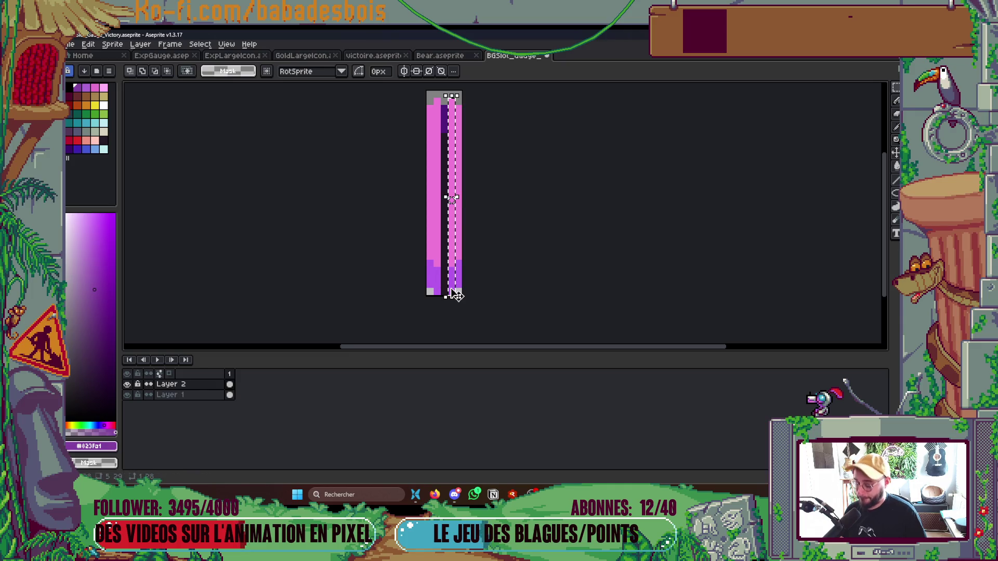
key("ctrl+t")
key("ctrl+d")
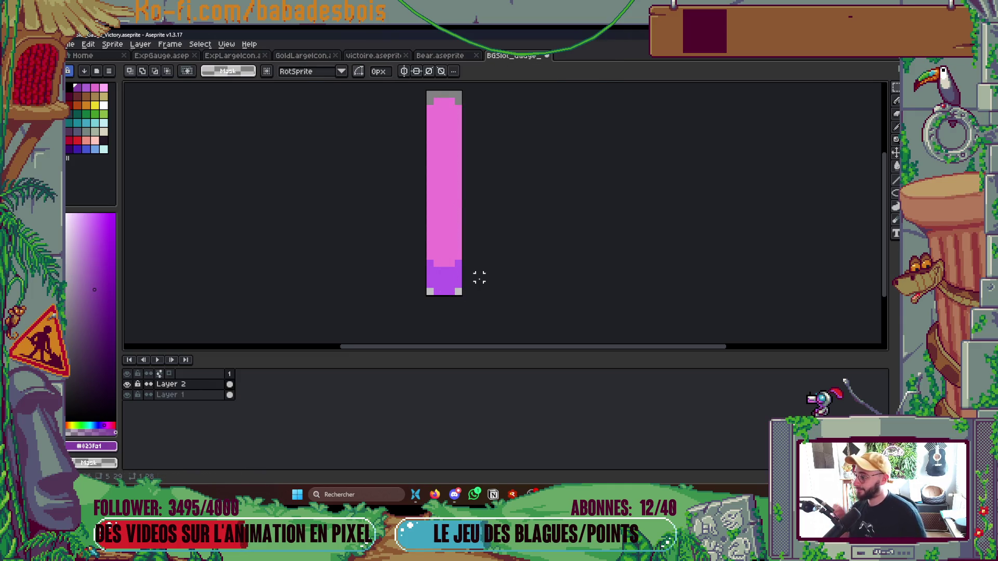
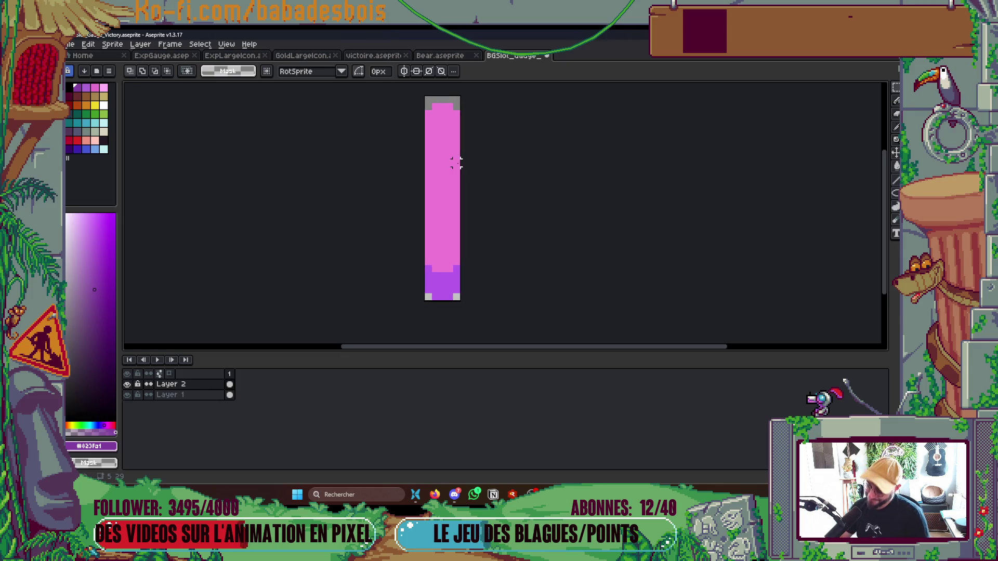
- Trim the canvas top by one pixel to 28 px height via Canvas Size, then save the sprite
key("ctrl+alt+c")
left_click_drag(441, 100, 440, 105)
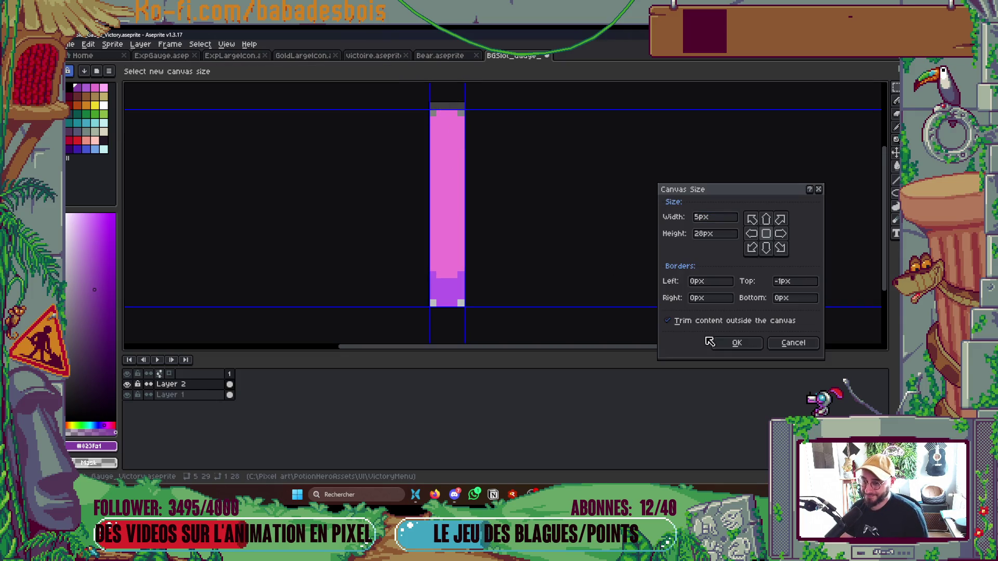
left_click(736, 342)
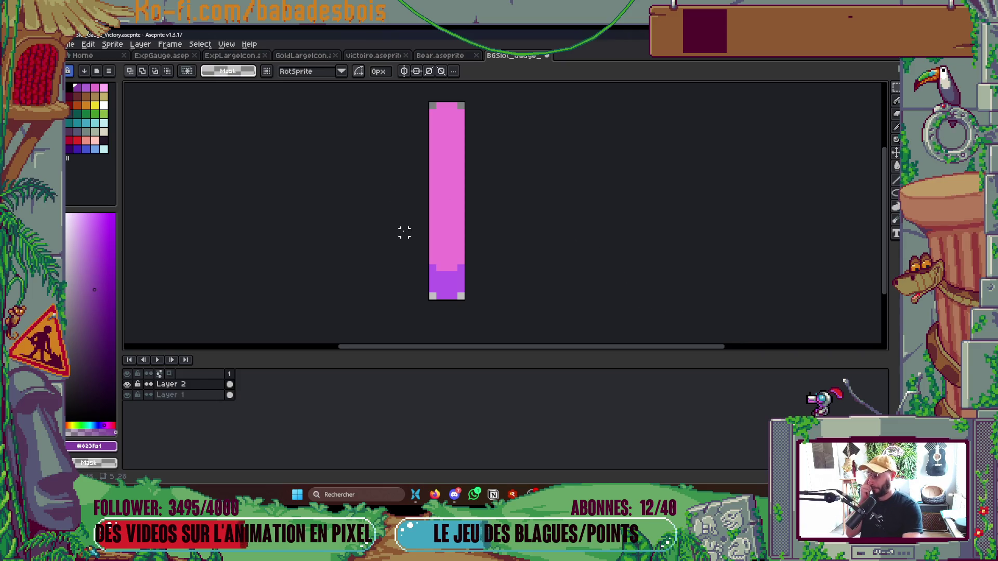
left_click_drag(499, 289, 527, 296)
key("ctrl+s")
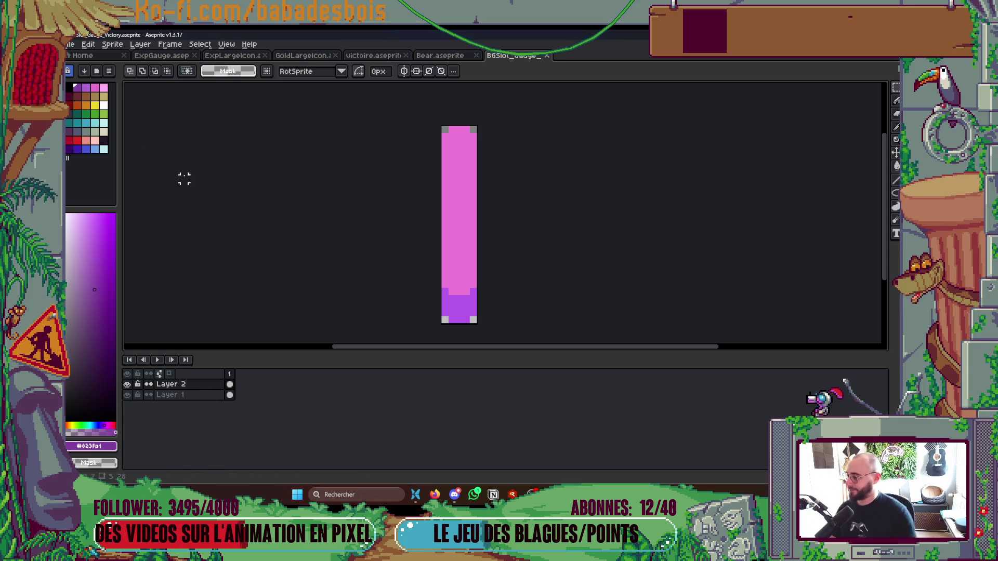
- Toggle Layer 2's visibility to check the background, then save the sprite
left_click(128, 385)
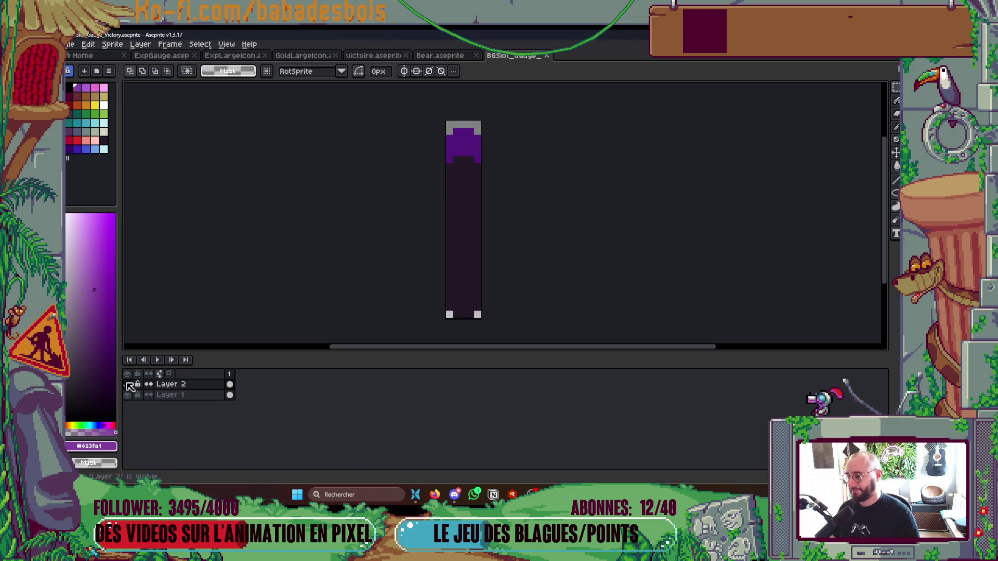
left_click(128, 385)
left_click(129, 384)
left_click(129, 385)
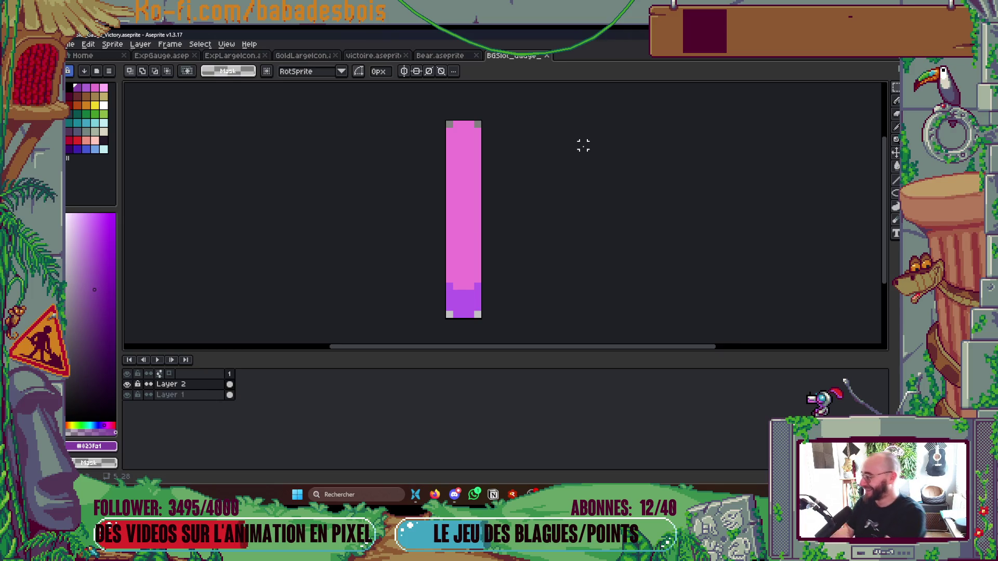
left_click_drag(591, 165, 584, 182)
key("ctrl+s")
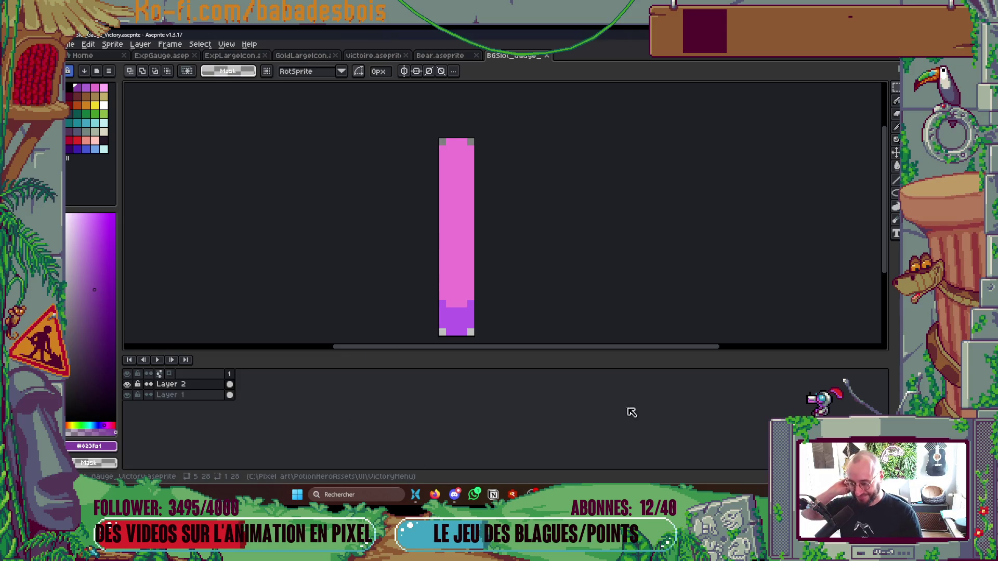
- Reveal the BGSlot file's VictoryMenu folder from its tab menu, then return to the sprite
right_click(511, 56)
left_click(543, 90)
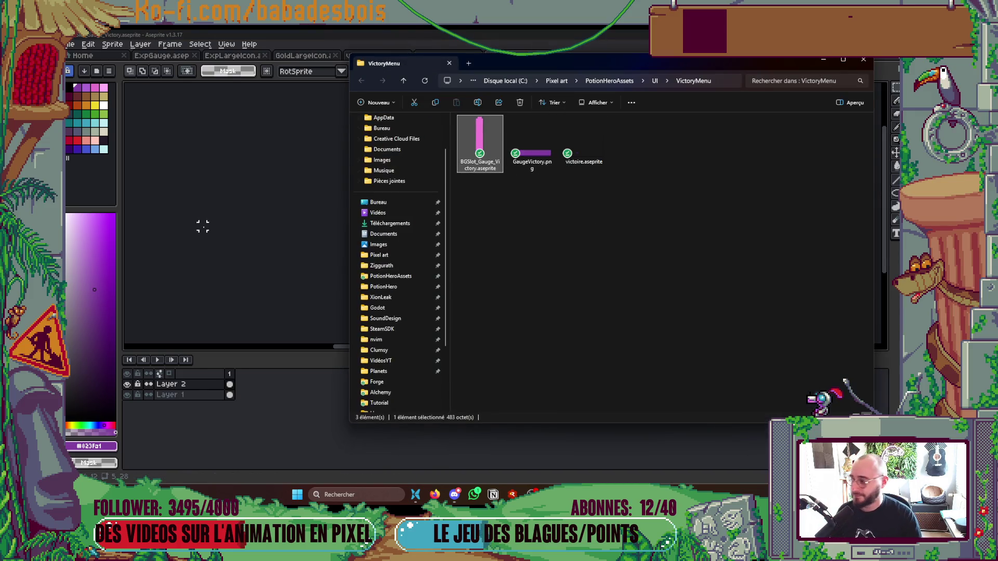
left_click(225, 223)
- Hide Layer 2 and export the dark background as BGSlot_Gauge_Victory.png
key("ctrl+alt+shift+s")
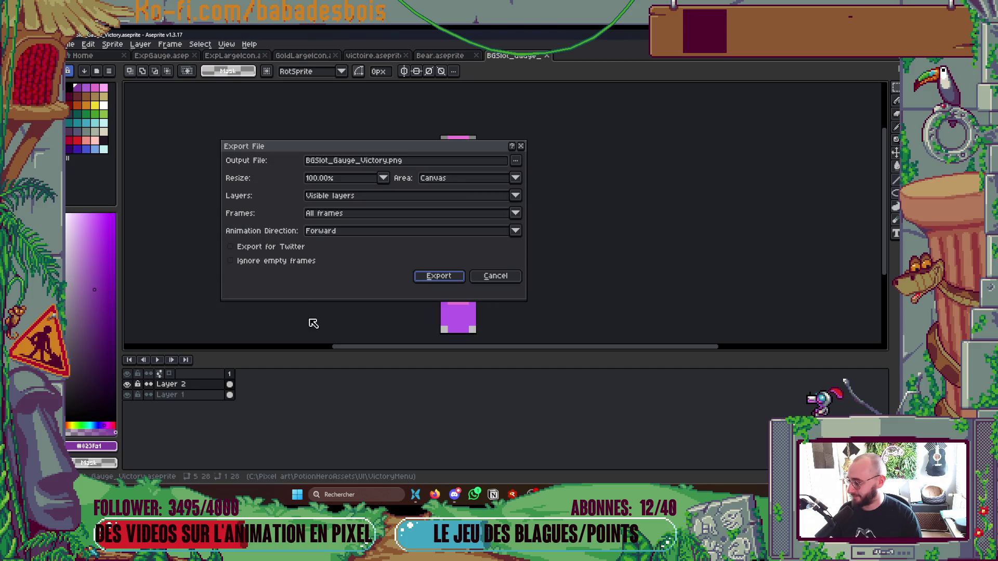
key("Return")
left_click(127, 384)
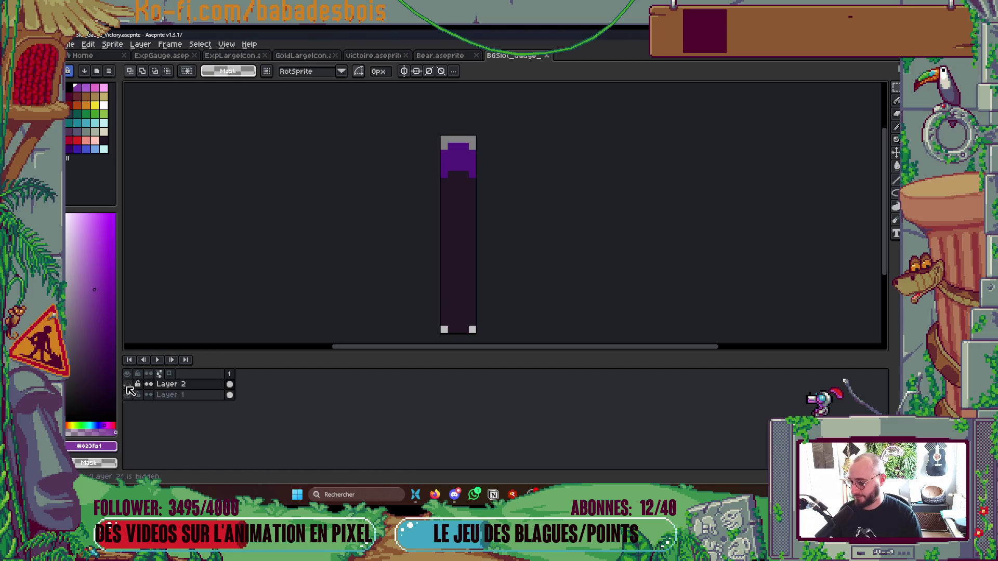
key("ctrl+alt+shift+s")
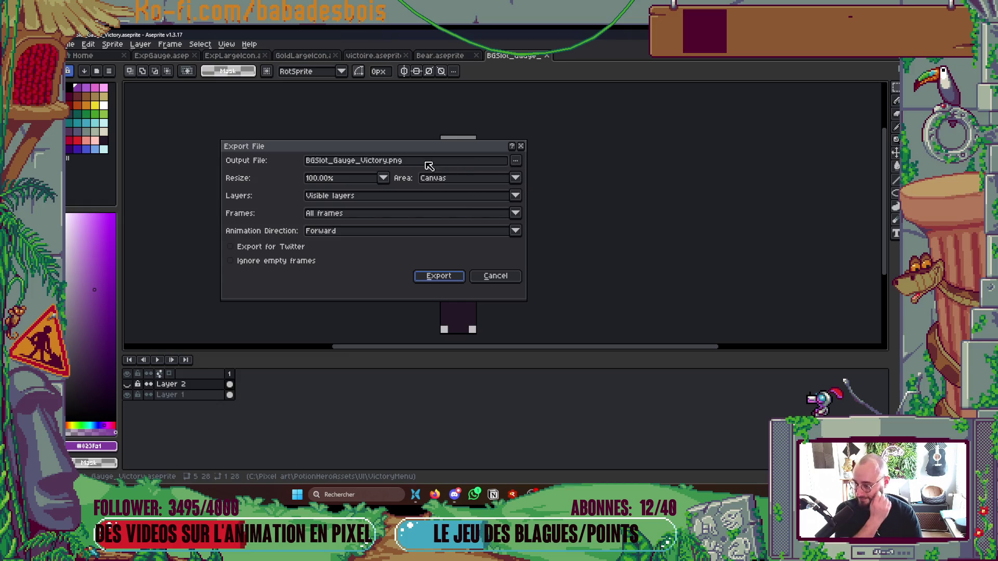
left_click(454, 274)
- Show Layer 2 again and start a new export reusing the existing BGSlot PNG name
key("ctrl+alt+shift+s")
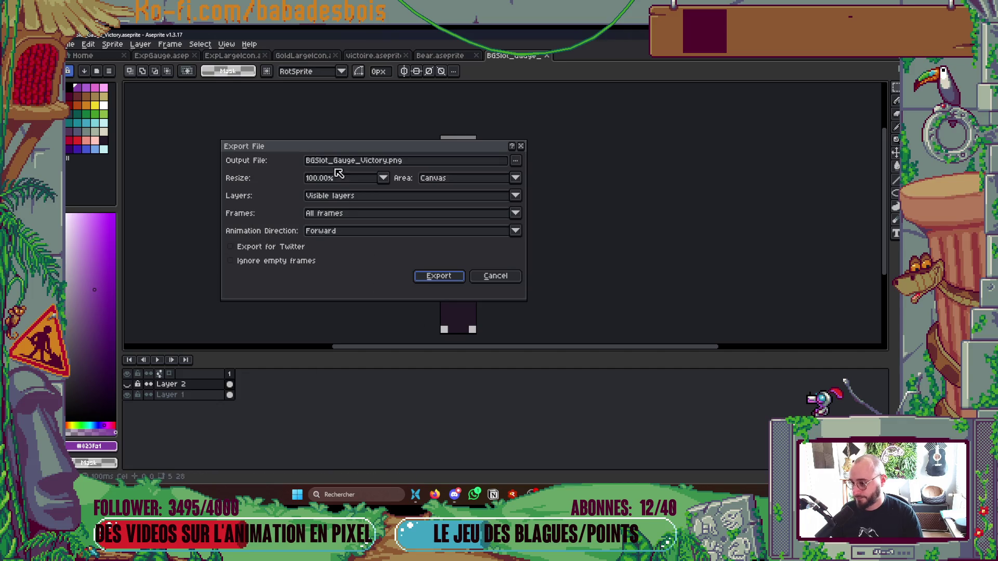
left_click_drag(316, 160, 291, 170)
key("Return")
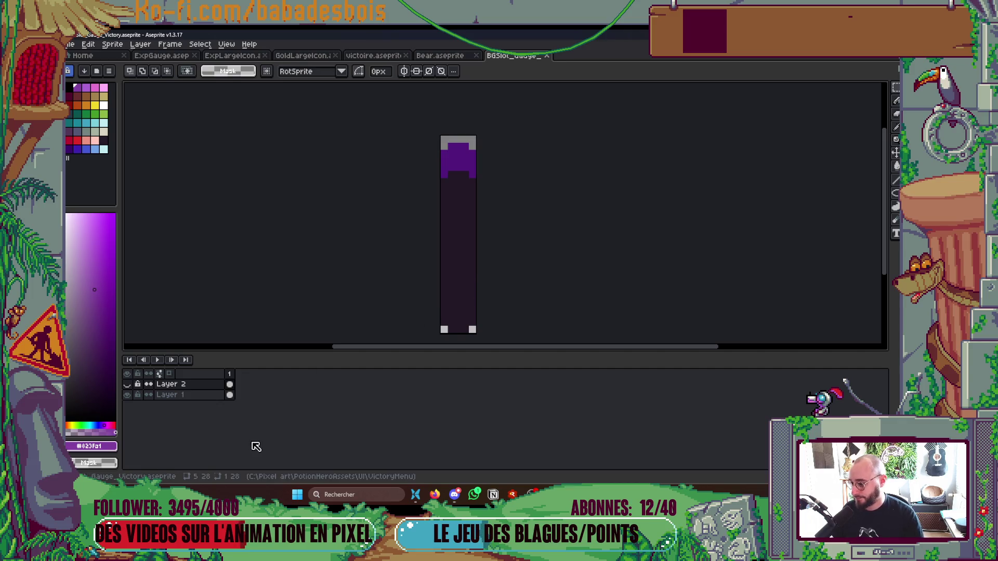
left_click(130, 385)
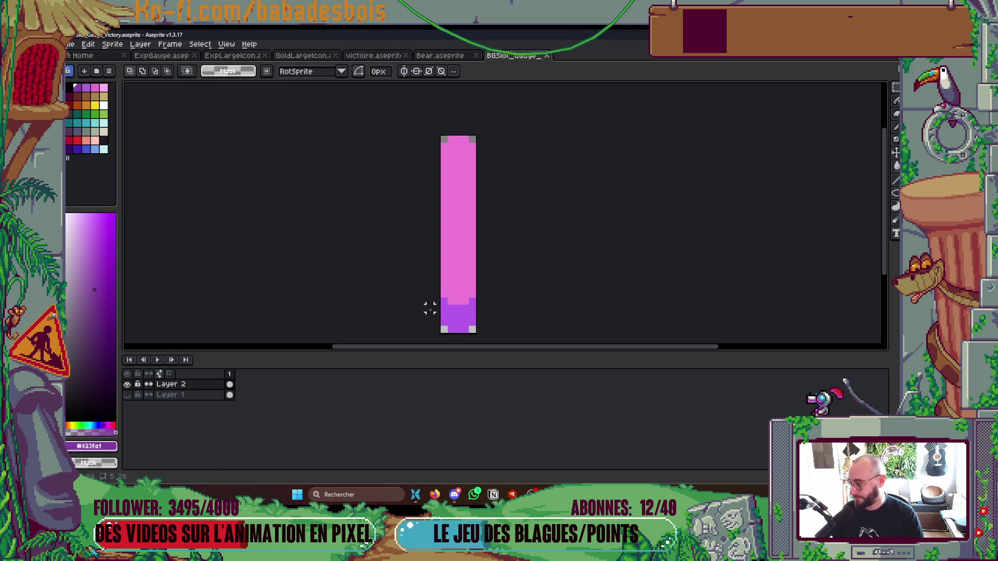
scroll(555, 225, "down", 1)
key("ctrl+alt+shift+s")
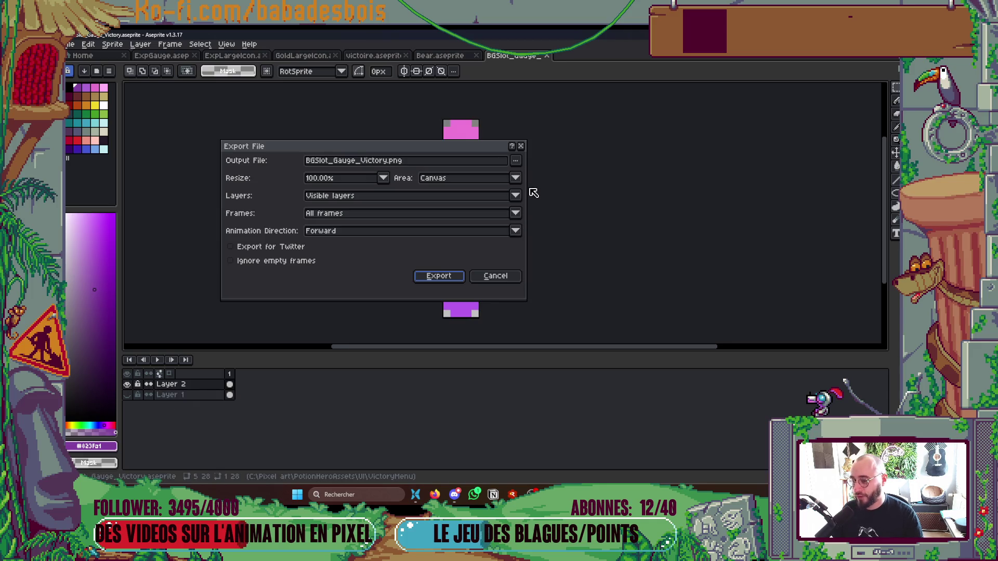
left_click(515, 160)
left_click(530, 180)
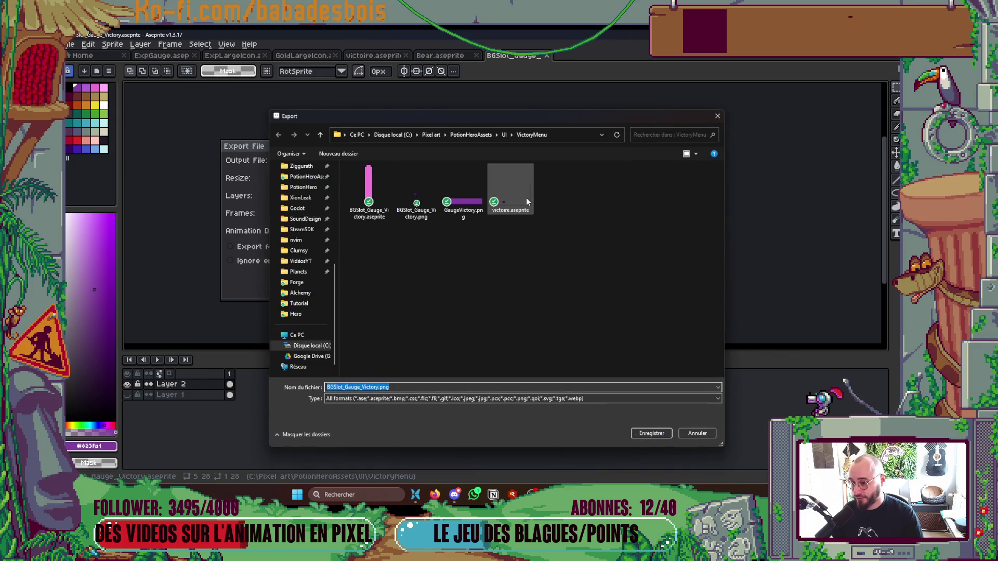
left_click(415, 201)
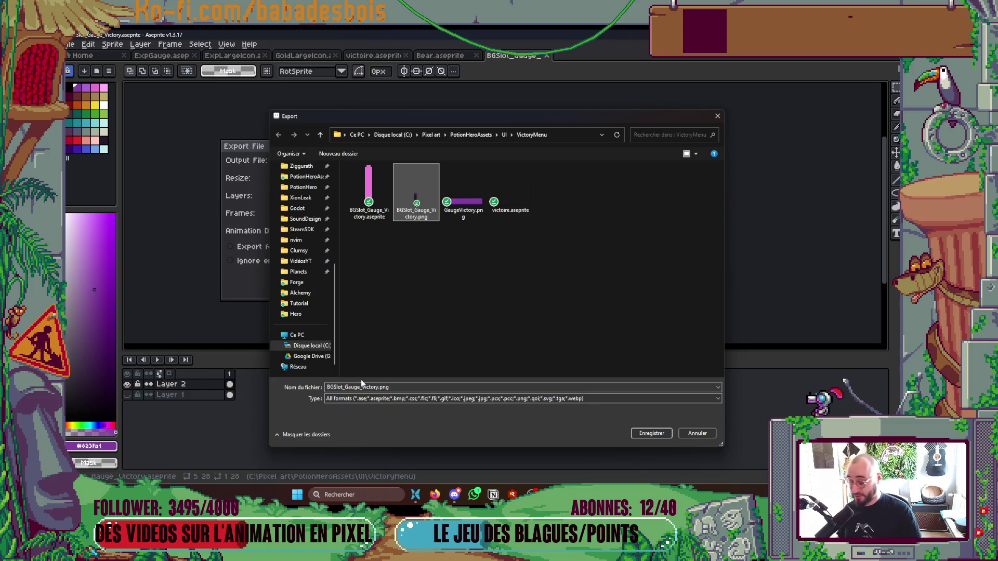
- Remove the BG prefix so the pink gauge exports as Slot_Gauge_Victory.png
left_click(332, 387)
left_click(334, 388)
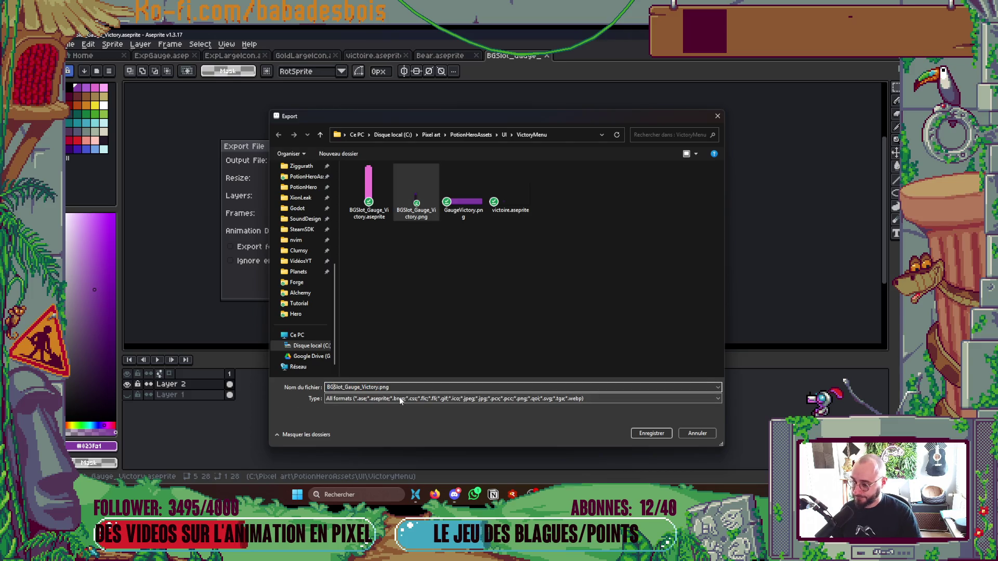
key("BackSpace")
key("BackSpace")
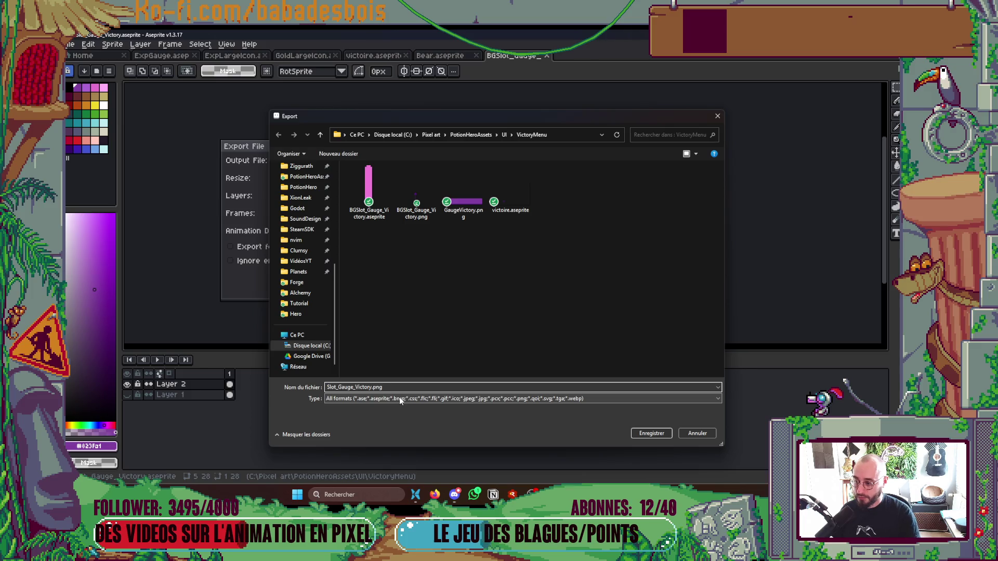
left_click(655, 433)
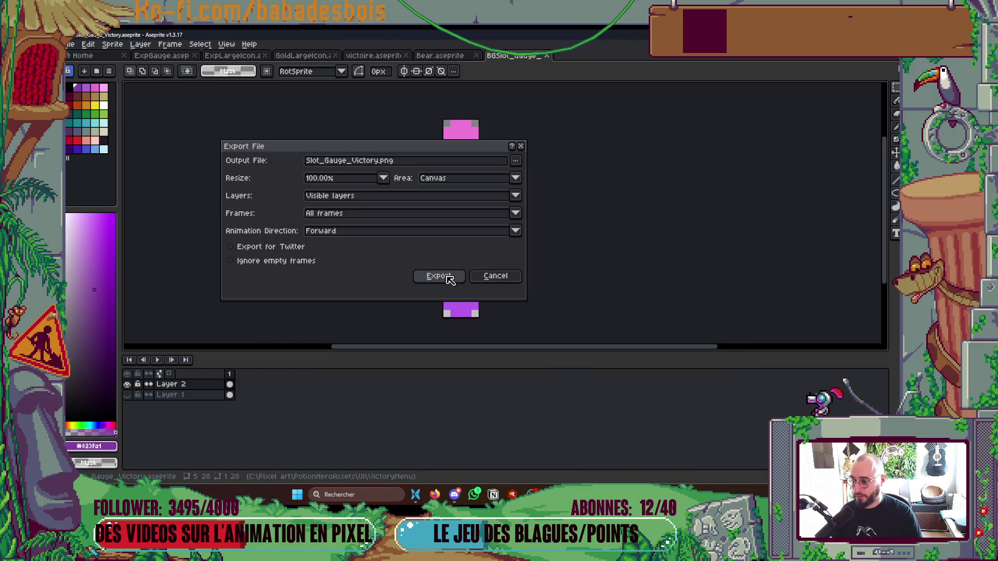
left_click(439, 277)
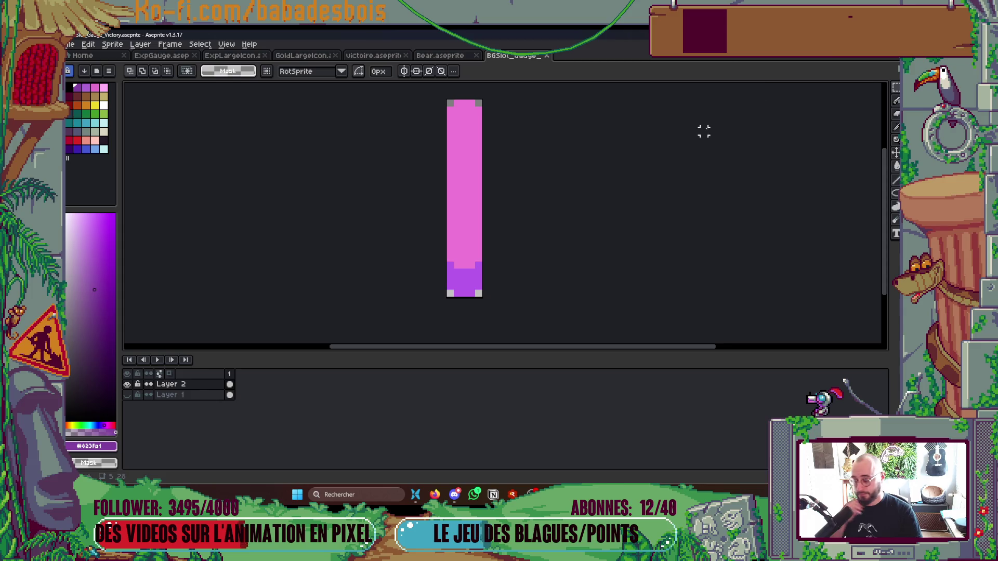
left_click(839, 35)
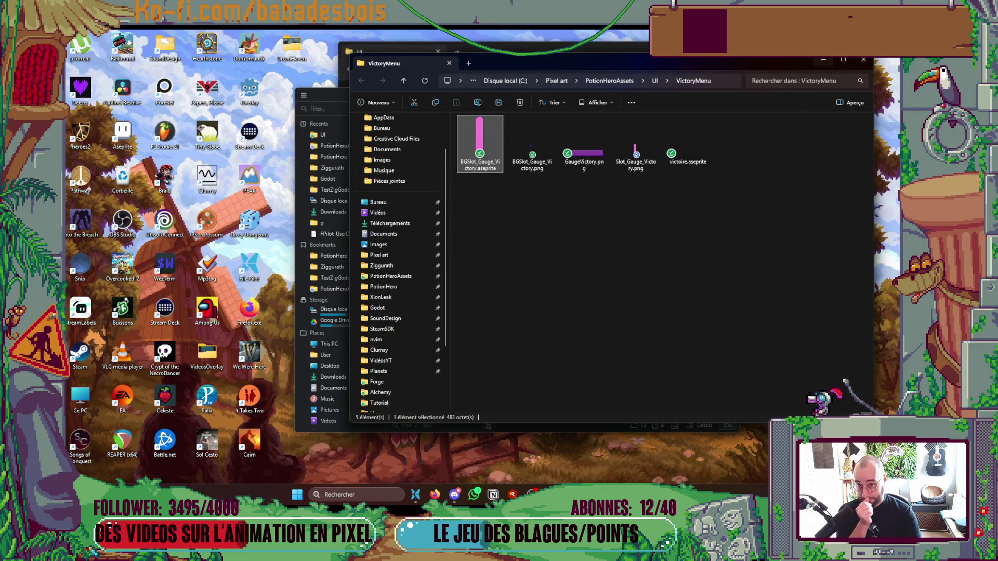
- Go up to PotionHeroAssets, close the Explorer window and bring Godot's LootScreen to the front
key("alt+Up")
key("alt+Up")
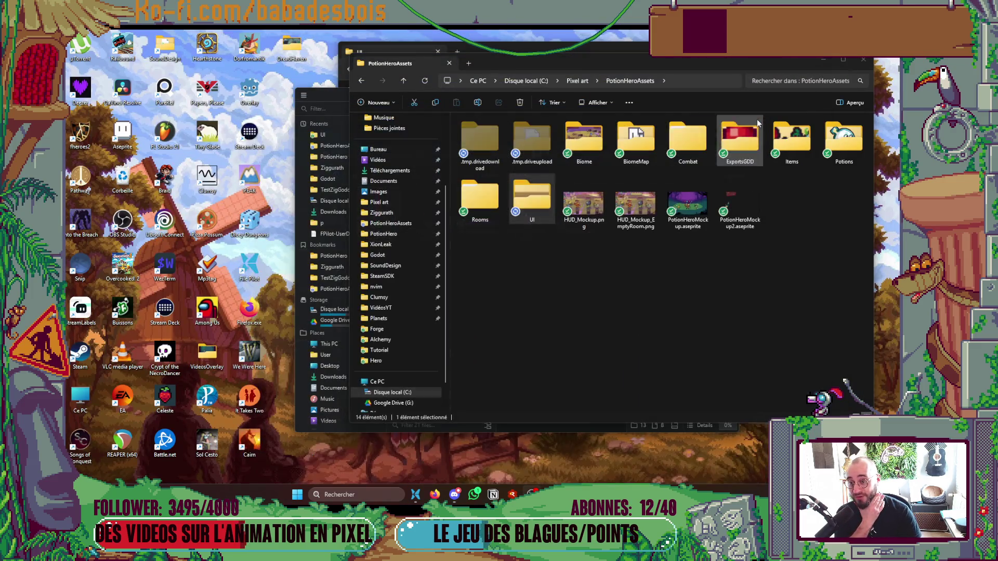
left_click(862, 61)
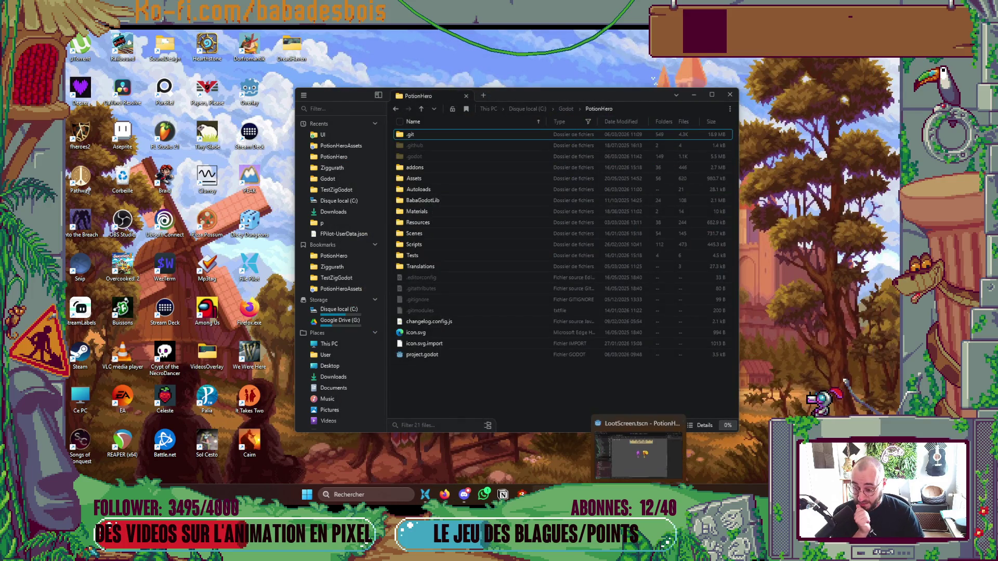
left_click(639, 447)
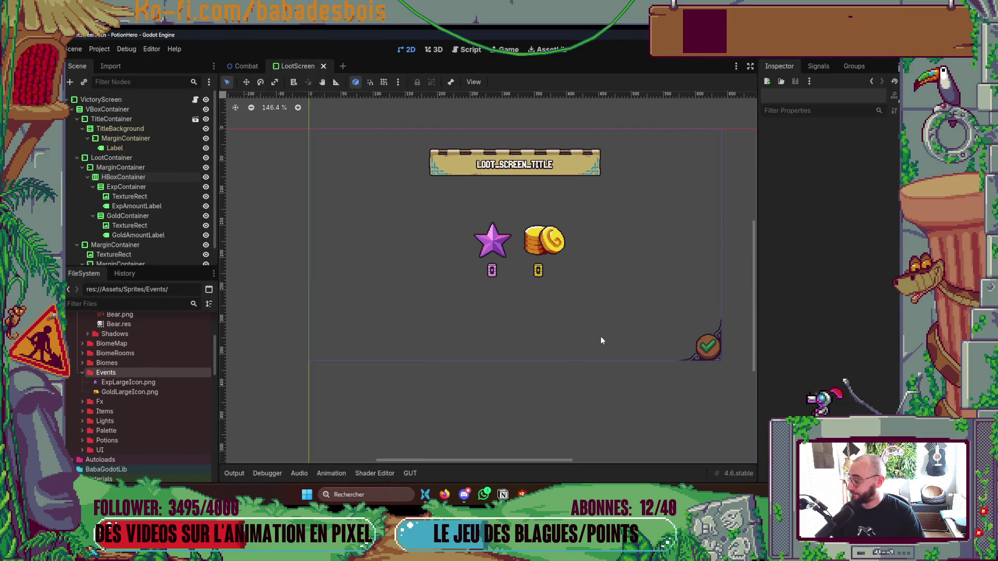
scroll(149, 359, "up", 3)
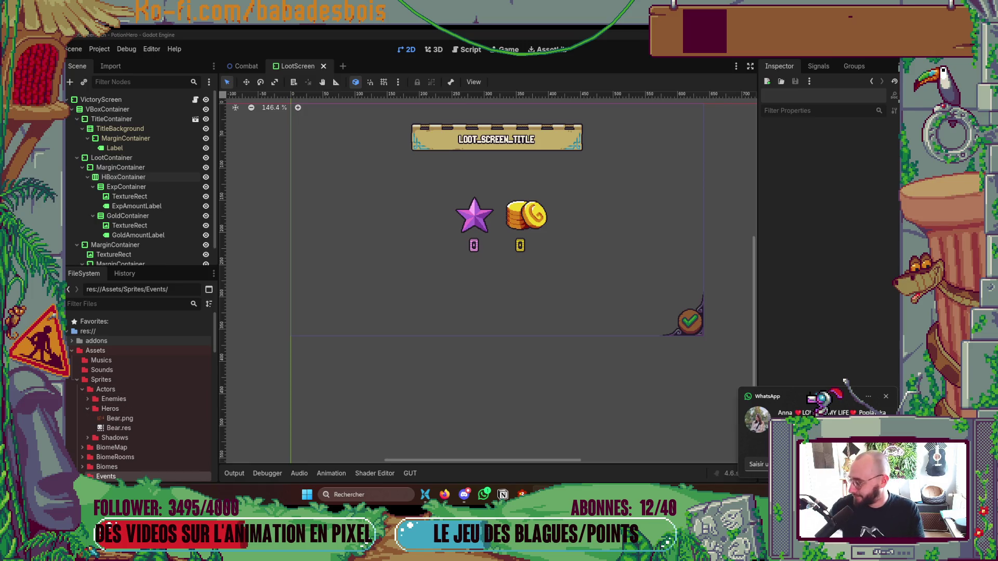
scroll(523, 343, "right", 1)
scroll(511, 287, "up", 2)
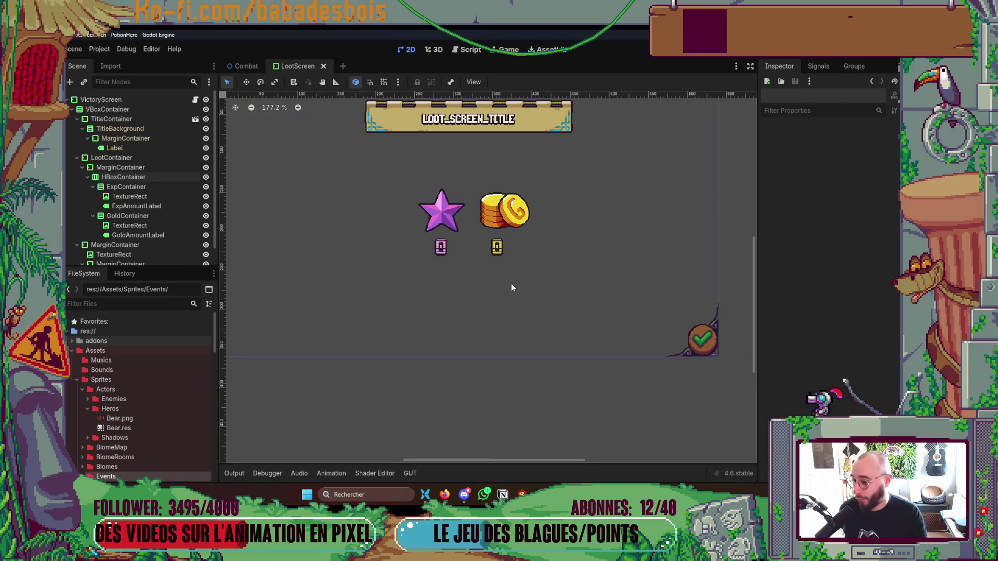
scroll(512, 288, "up", 2)
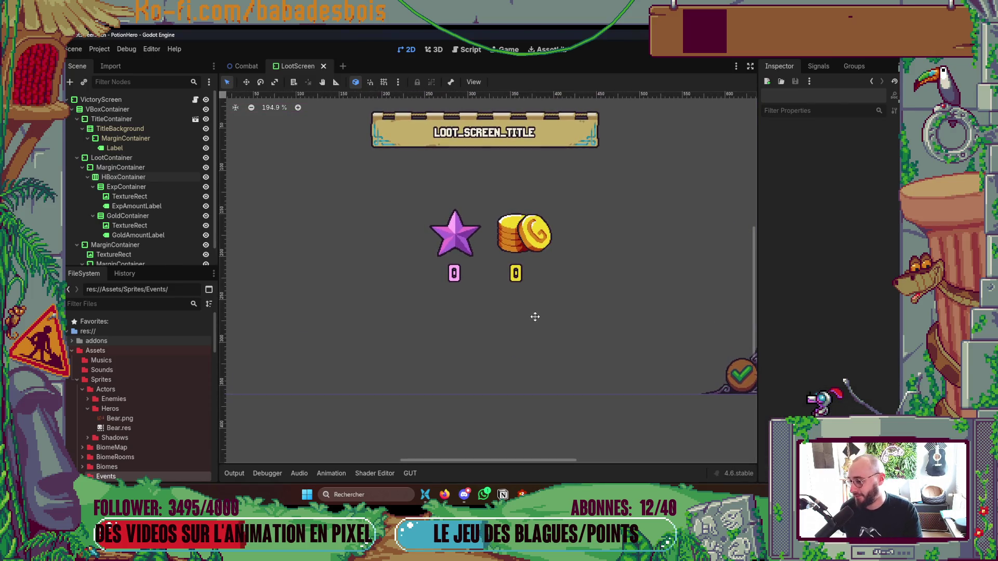
left_click_drag(535, 317, 542, 336)
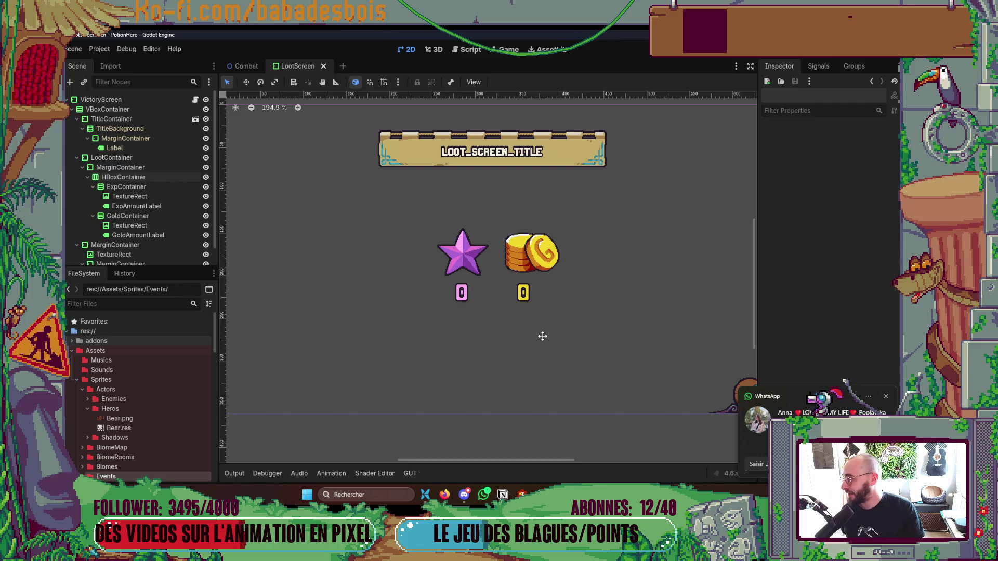
left_click_drag(543, 336, 543, 334)
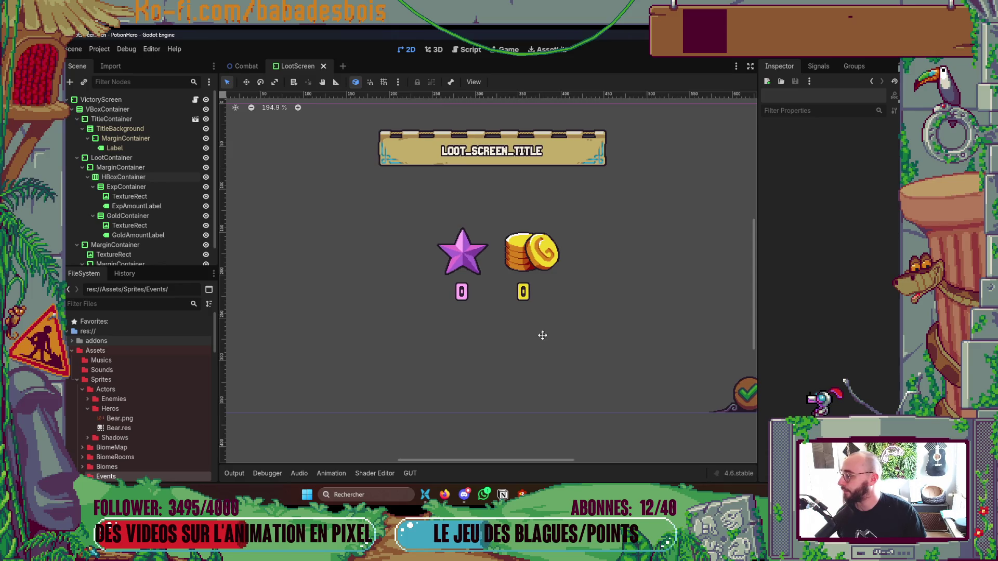
scroll(545, 333, "down", 2)
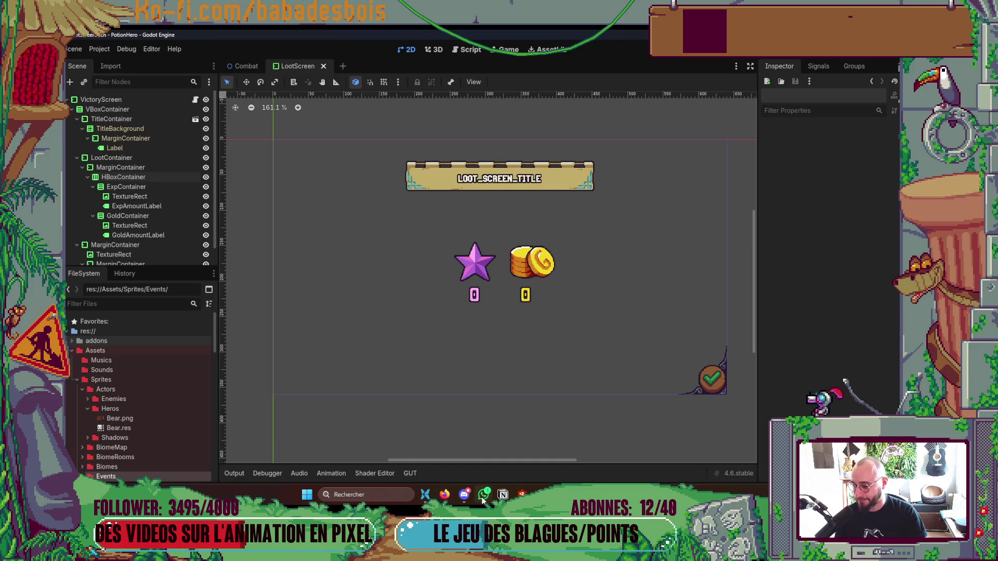
left_click(444, 494)
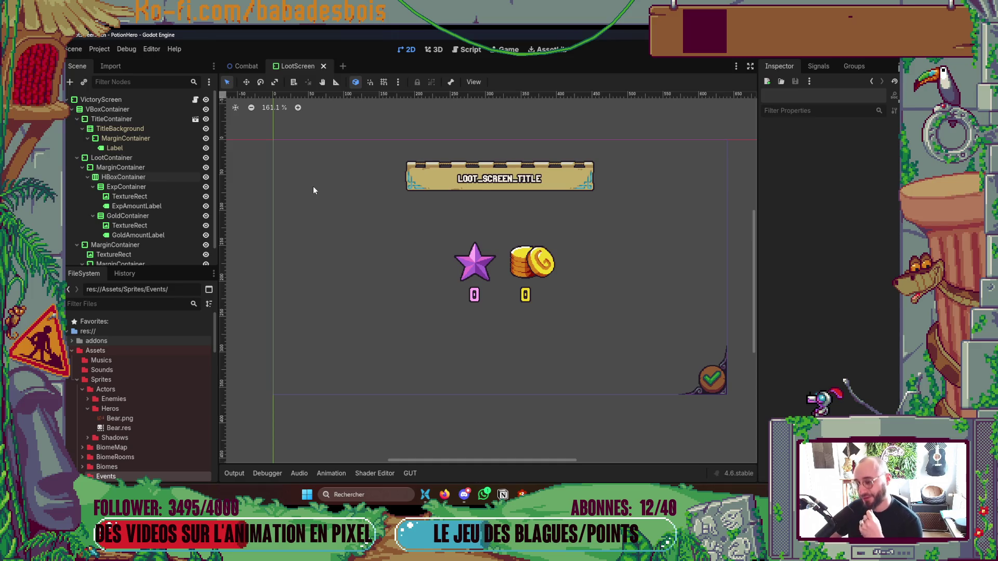
scroll(177, 219, "down", 1)
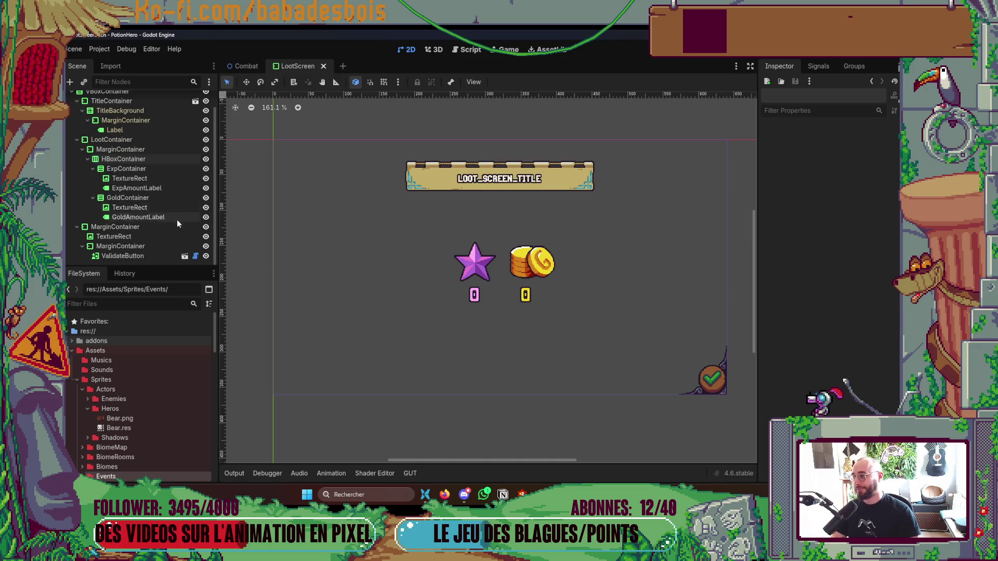
- Fold the LootContainer, MarginContainer and TitleContainer branches, select VBoxContainer and toggle its visibility
left_click(76, 139)
left_click(80, 168)
left_click(77, 120)
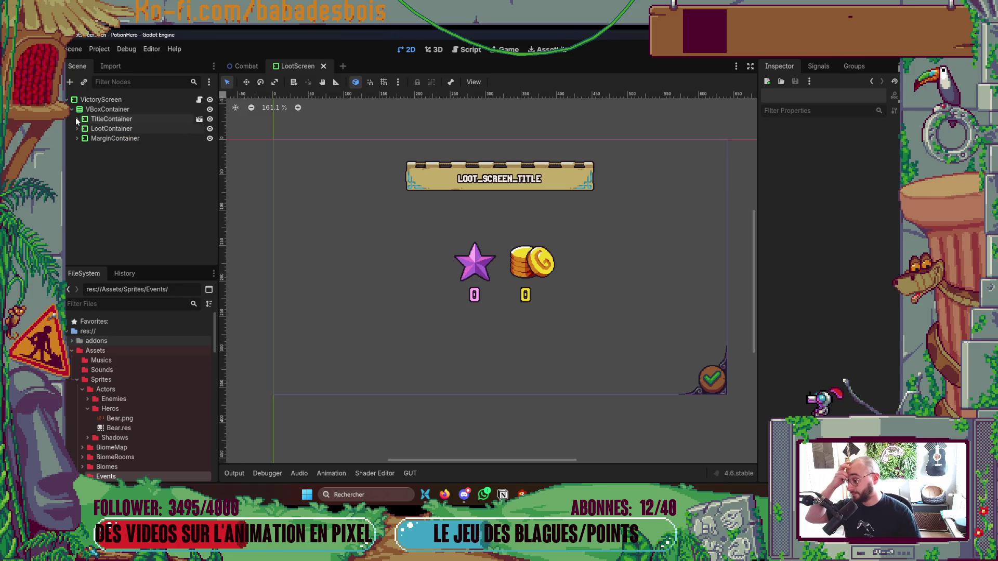
left_click(108, 109)
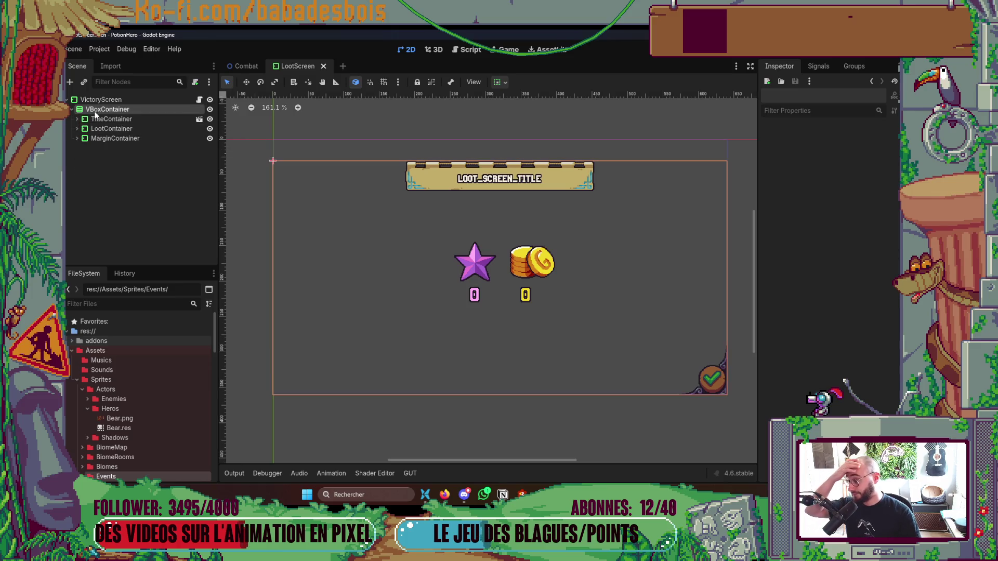
left_click(209, 110)
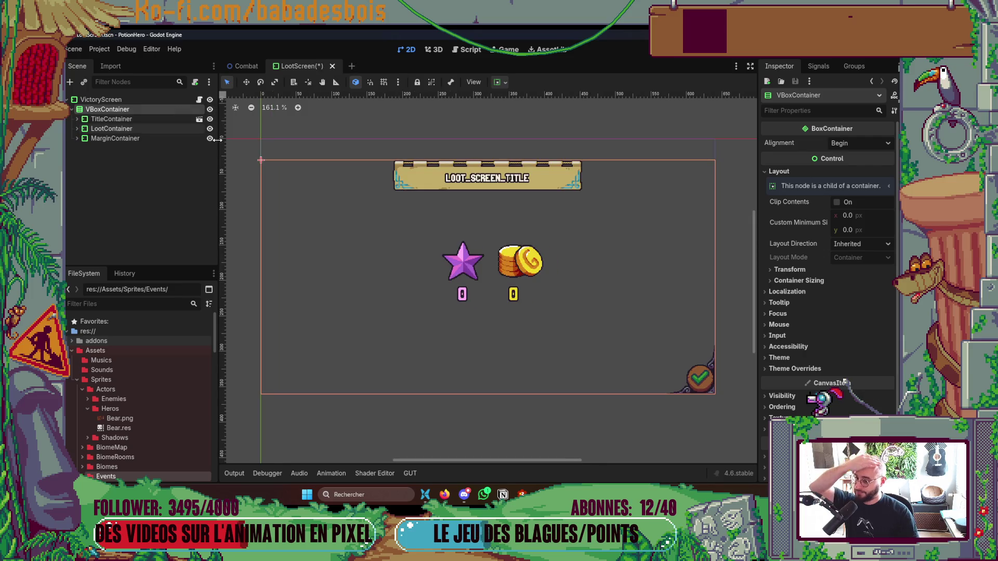
scroll(399, 210, "down", 3)
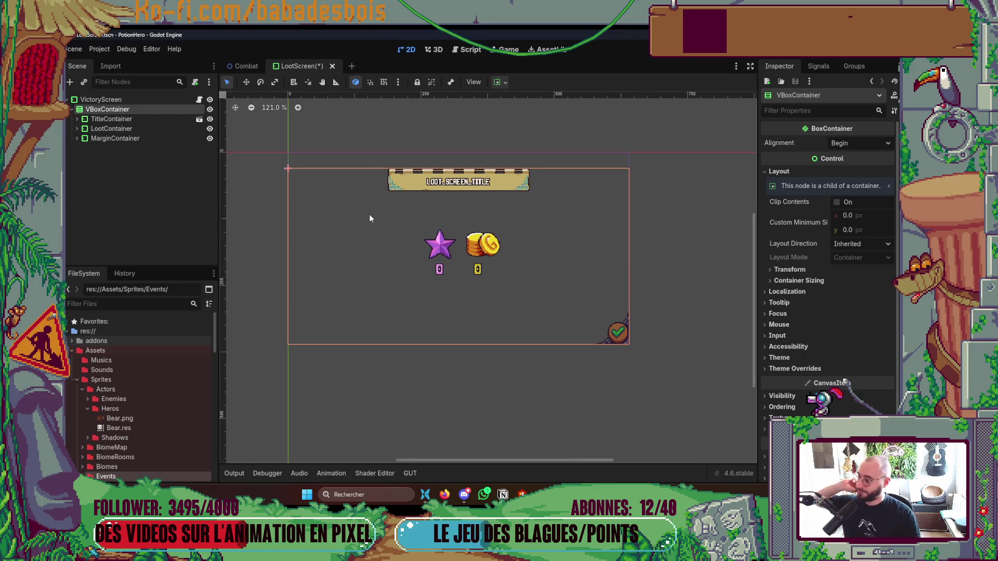
scroll(358, 239, "up", 1)
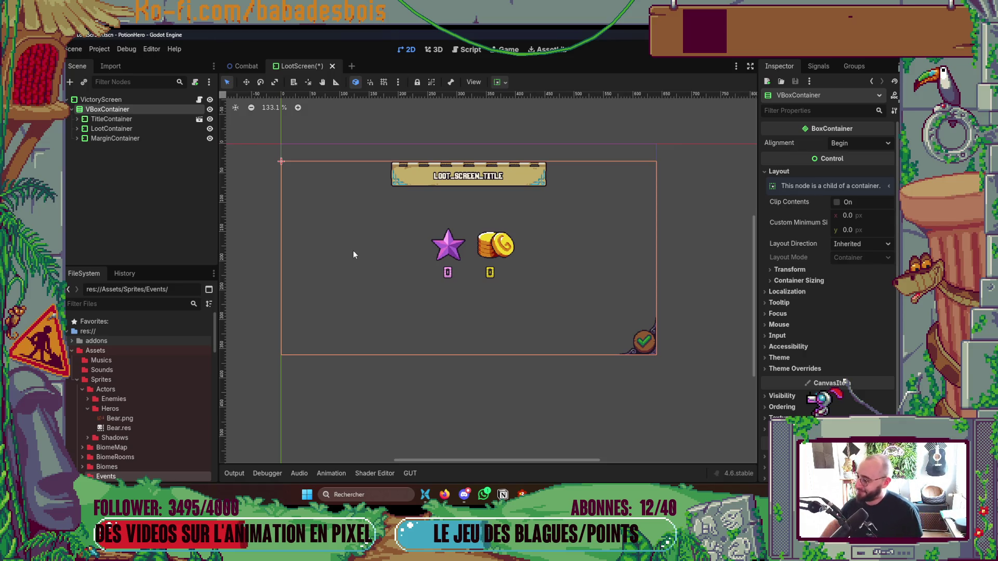
scroll(508, 378, "up", 1)
scroll(506, 380, "up", 1)
scroll(506, 380, "up", 1)
scroll(507, 379, "up", 1)
left_click_drag(547, 412, 550, 426)
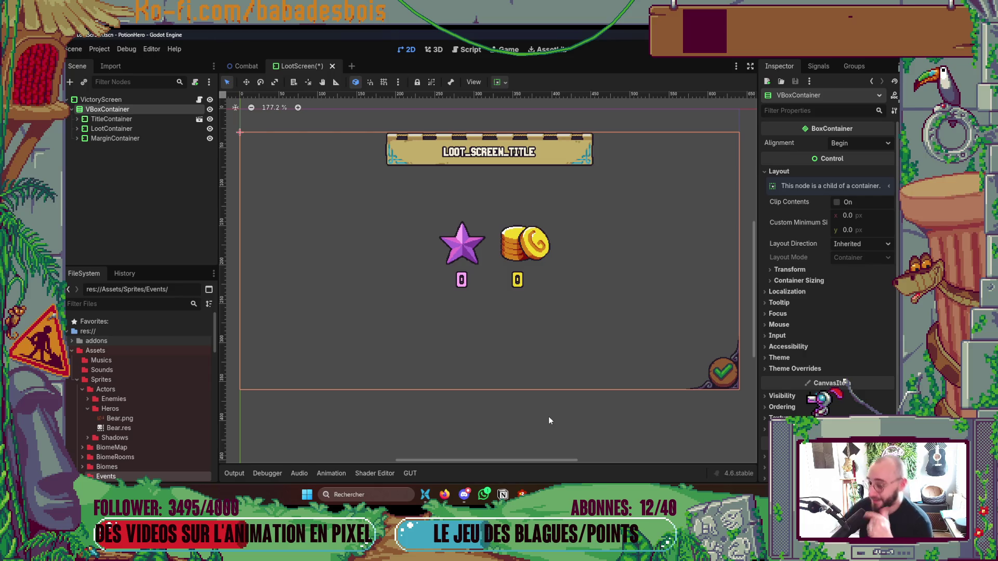
scroll(573, 415, "down", 2)
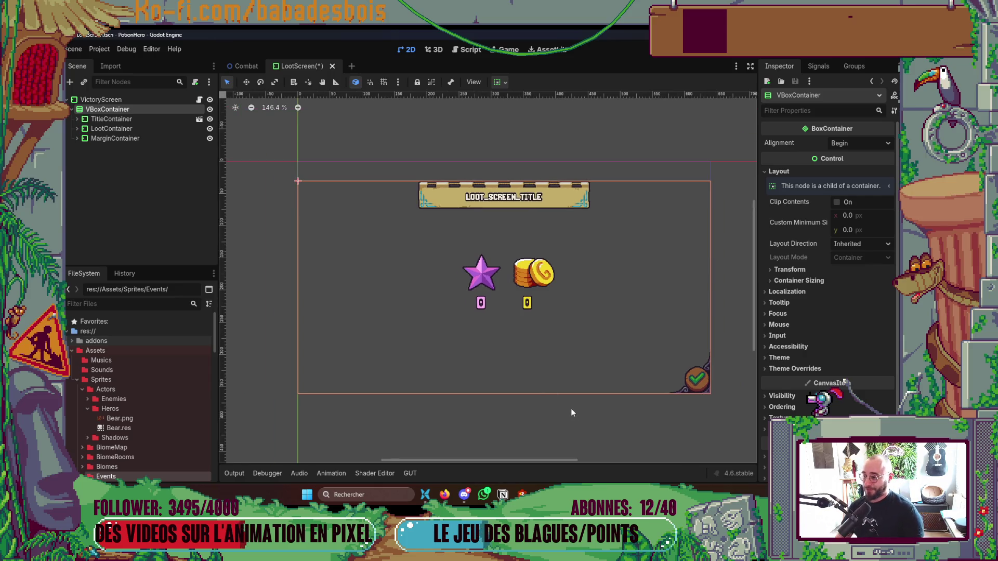
- Peek inside TitleContainer, LootContainer and the bottom MarginContainer, then select the loot MarginContainer
left_click(79, 119)
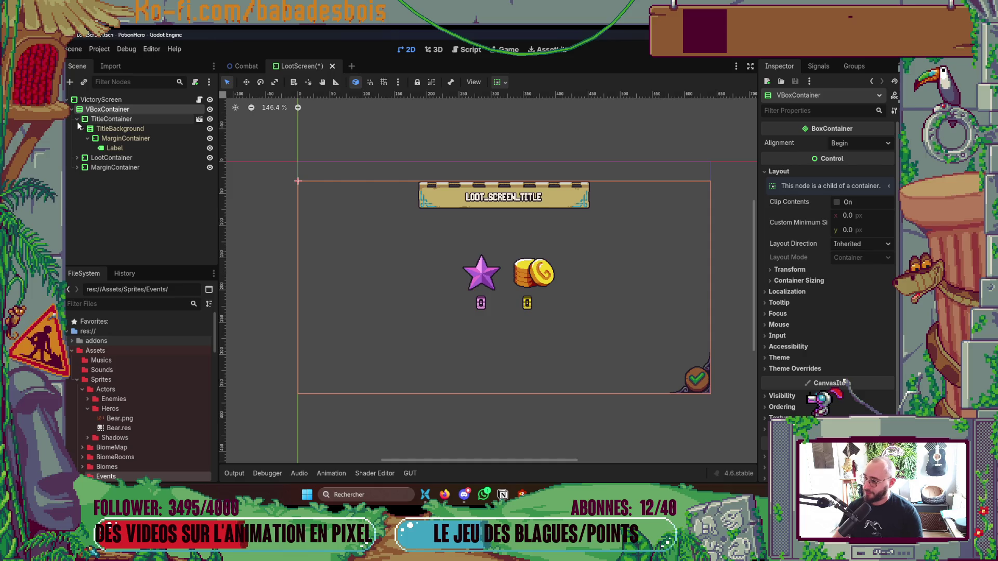
left_click(80, 128)
left_click(75, 140)
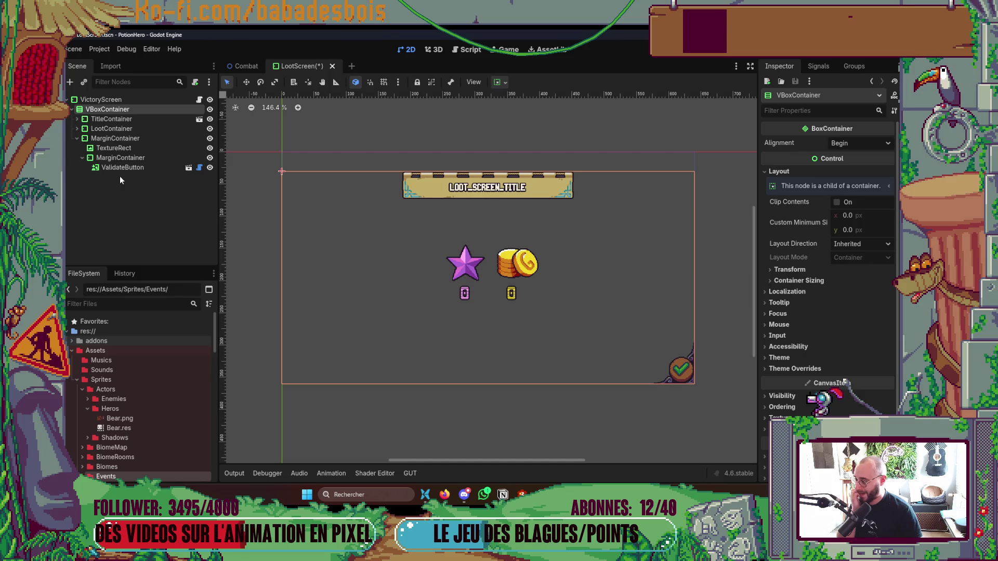
left_click(80, 138)
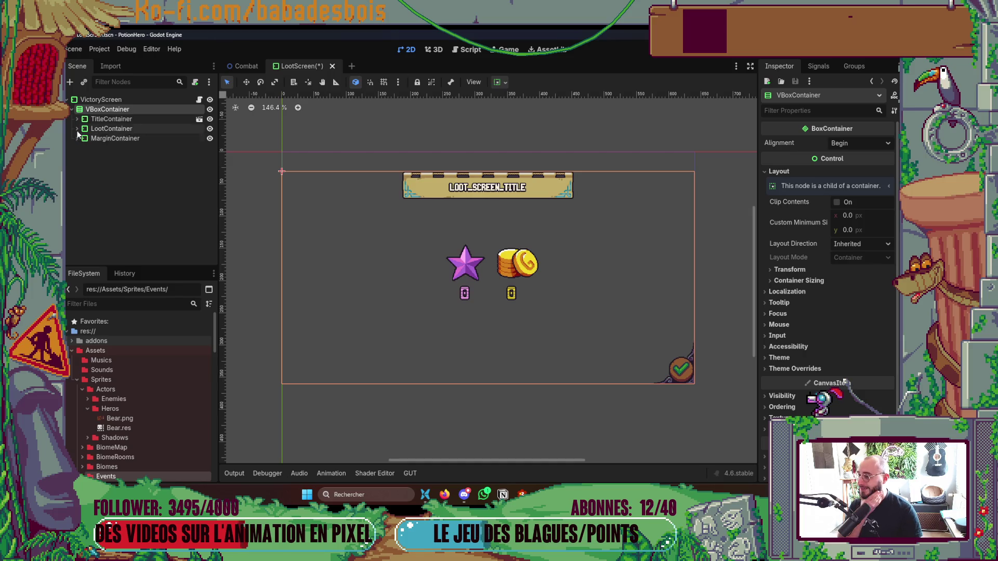
left_click(133, 138)
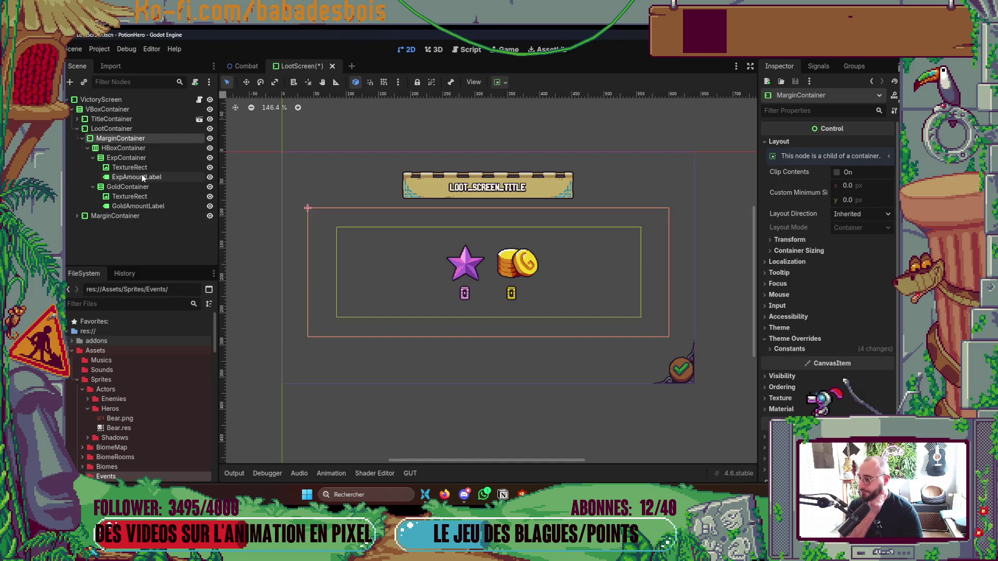
left_click(465, 495)
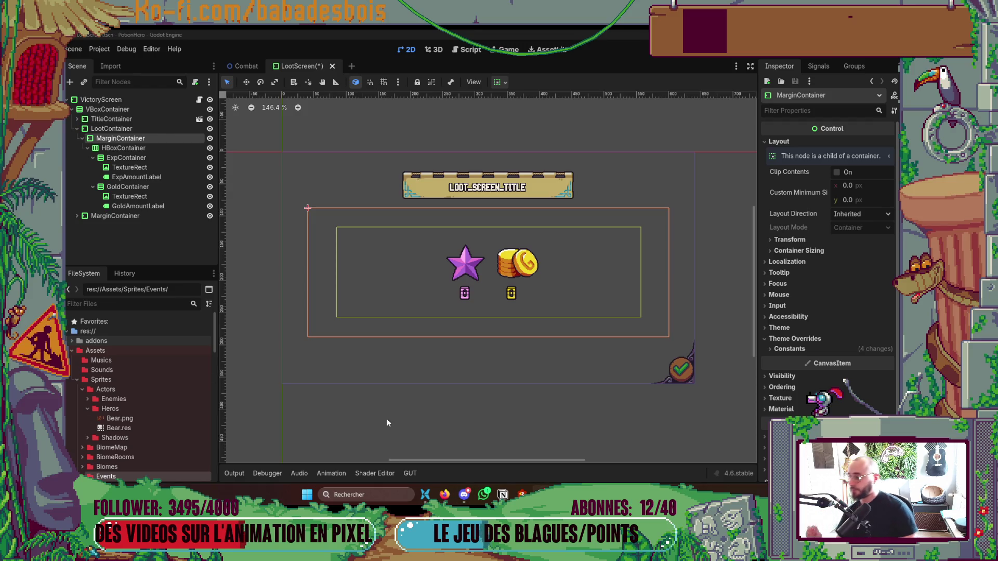
scroll(397, 334, "up", 1)
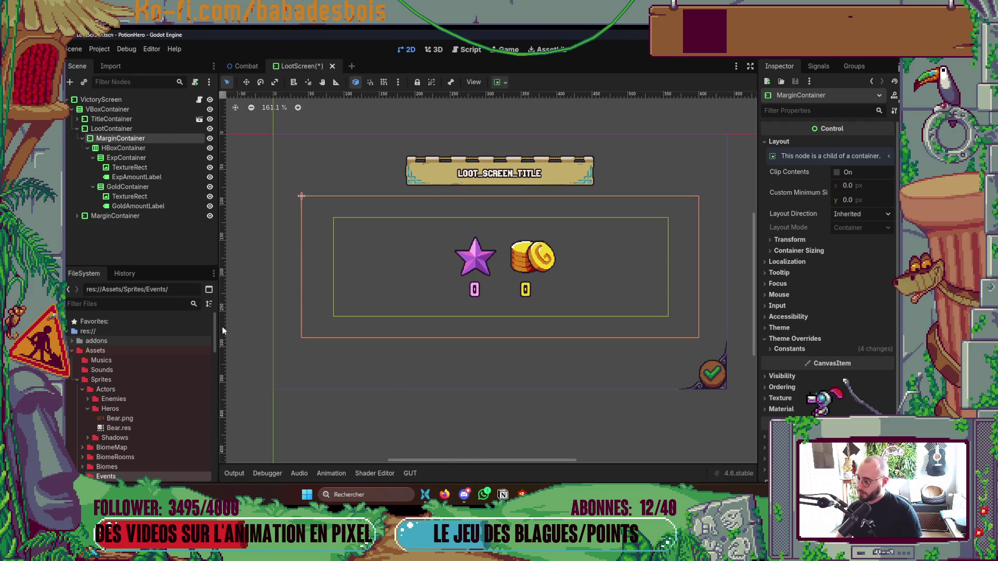
- Inspect the bounds of LootContainer, TitleContainer and the bottom MarginContainer in turn
left_click(81, 138)
left_click(118, 130)
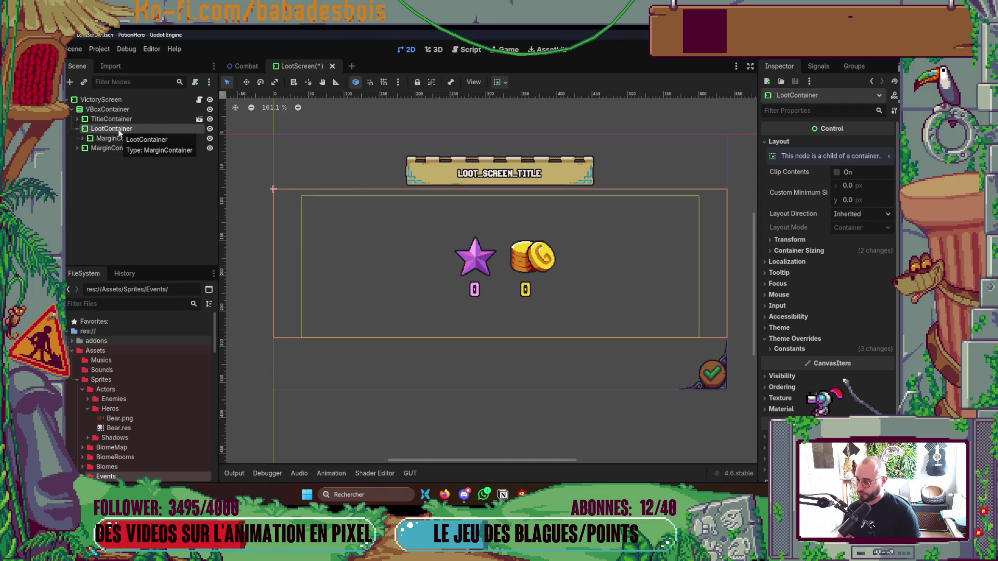
left_click(123, 119)
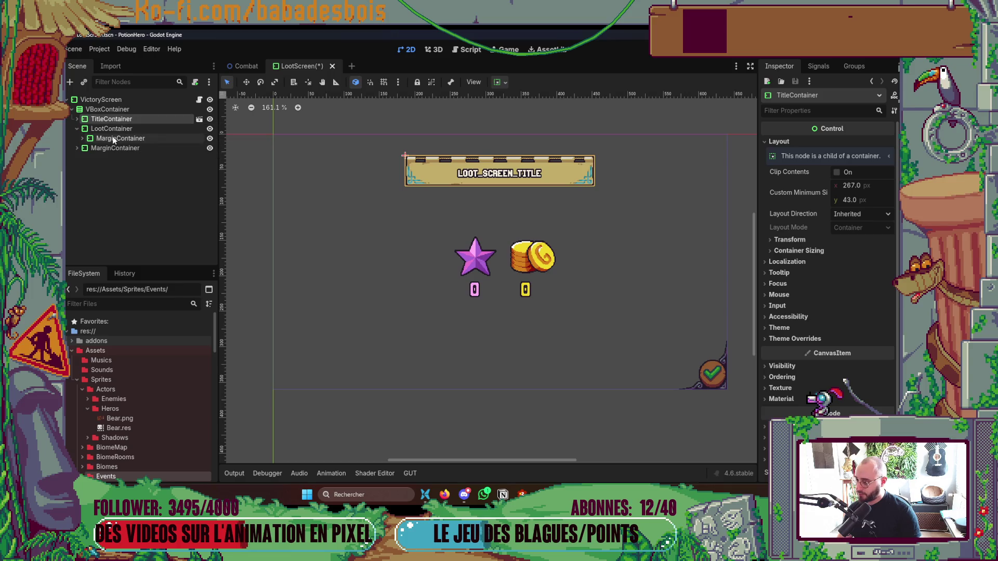
left_click(120, 131)
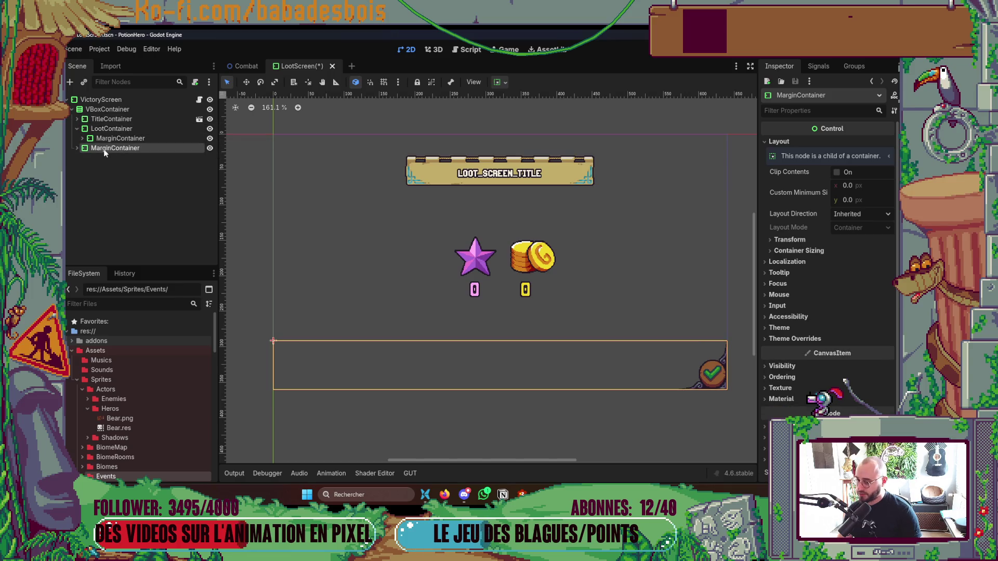
left_click(78, 148)
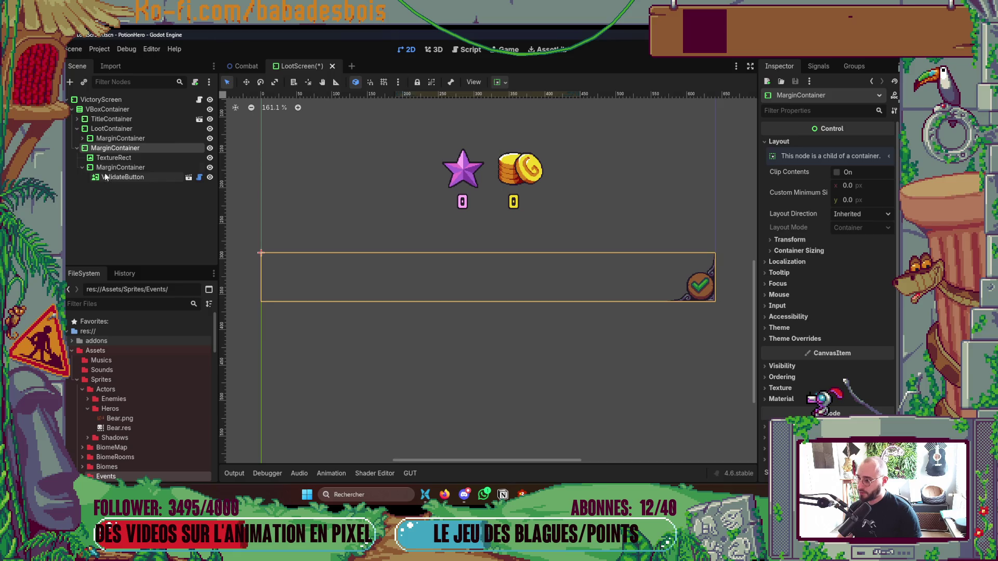
left_click(77, 147)
- Drag the bottom MarginContainer onto VictoryScreen to reparent it, then collapse LootContainer
left_click_drag(107, 148, 113, 111)
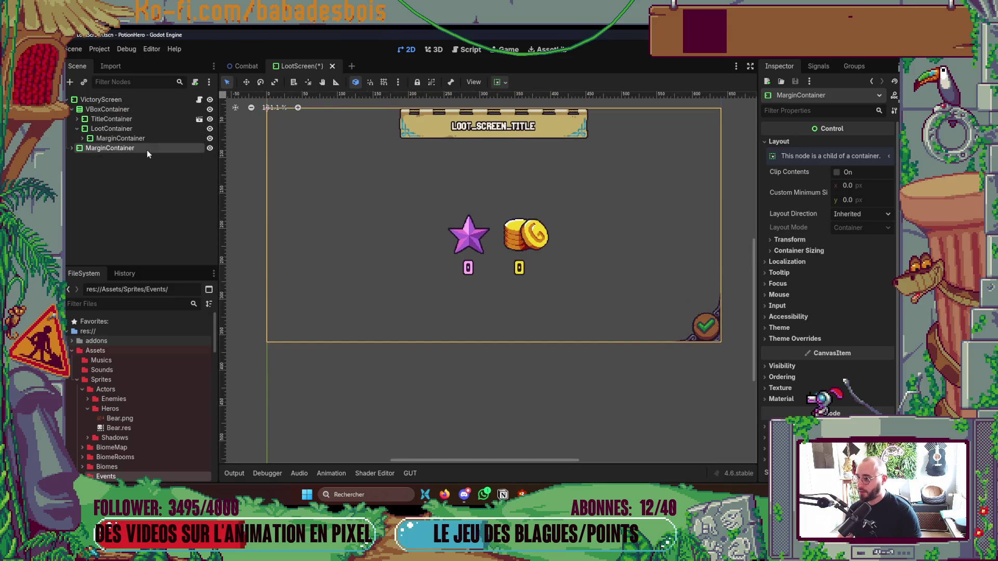
left_click(77, 128)
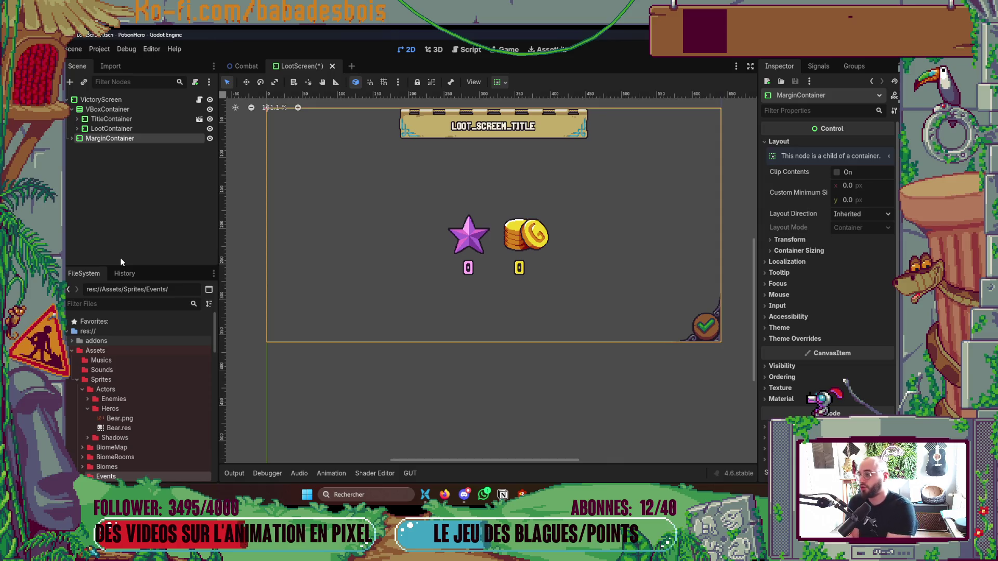
left_click_drag(411, 272, 406, 301)
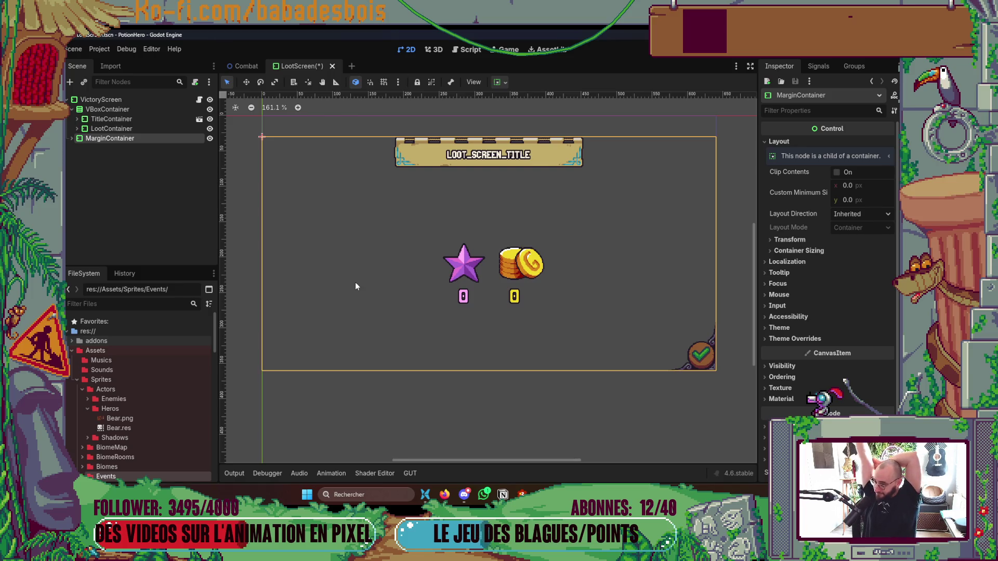
left_click(109, 128)
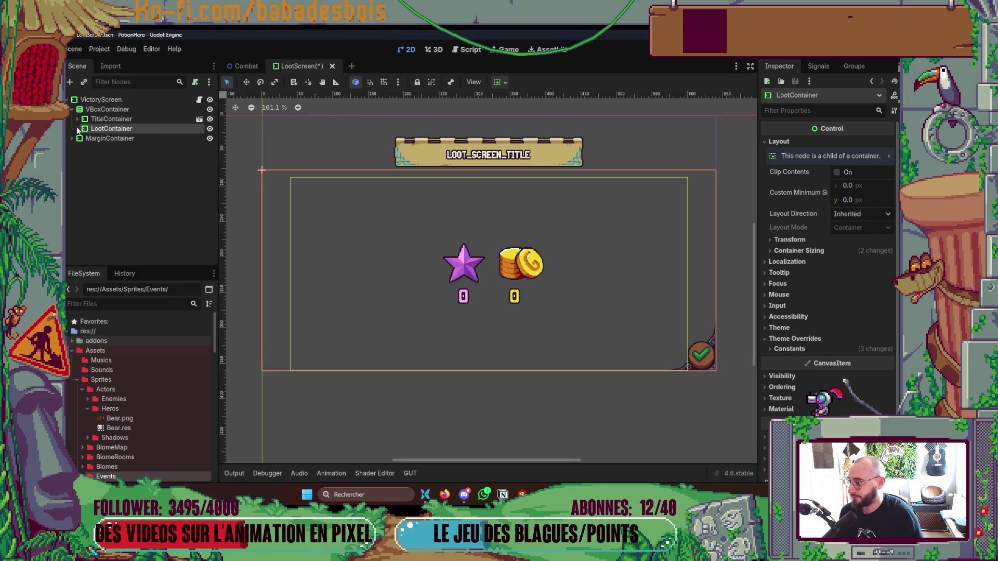
- Add a new MarginContainer child under the VBoxContainer
left_click(102, 110)
right_click(102, 111)
left_click(130, 121)
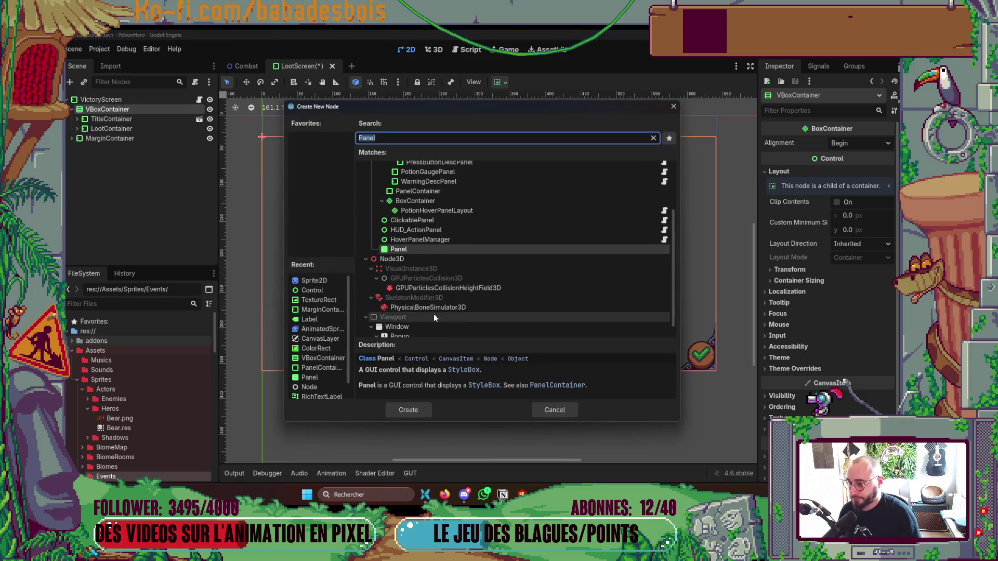
left_click(420, 208)
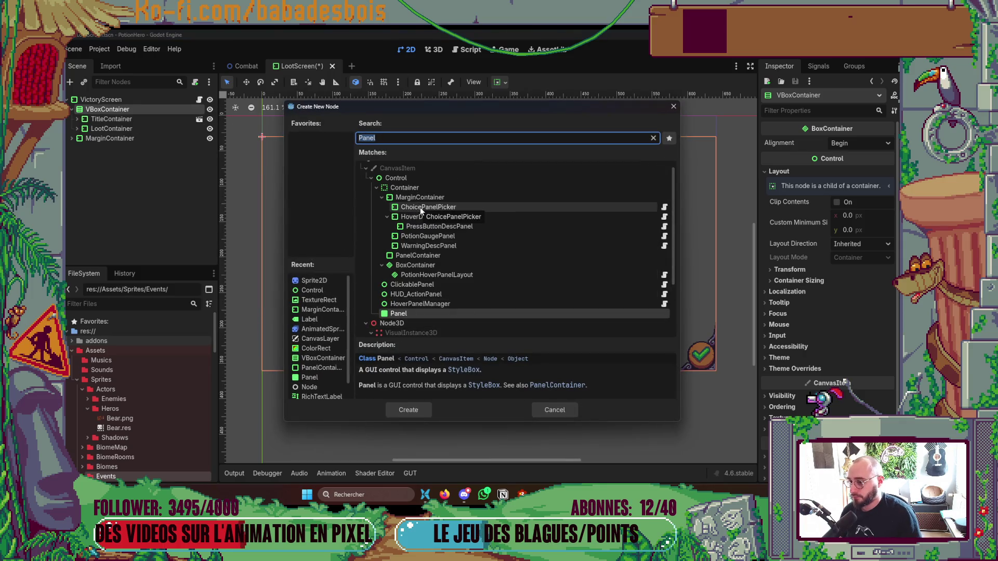
double_click(422, 197)
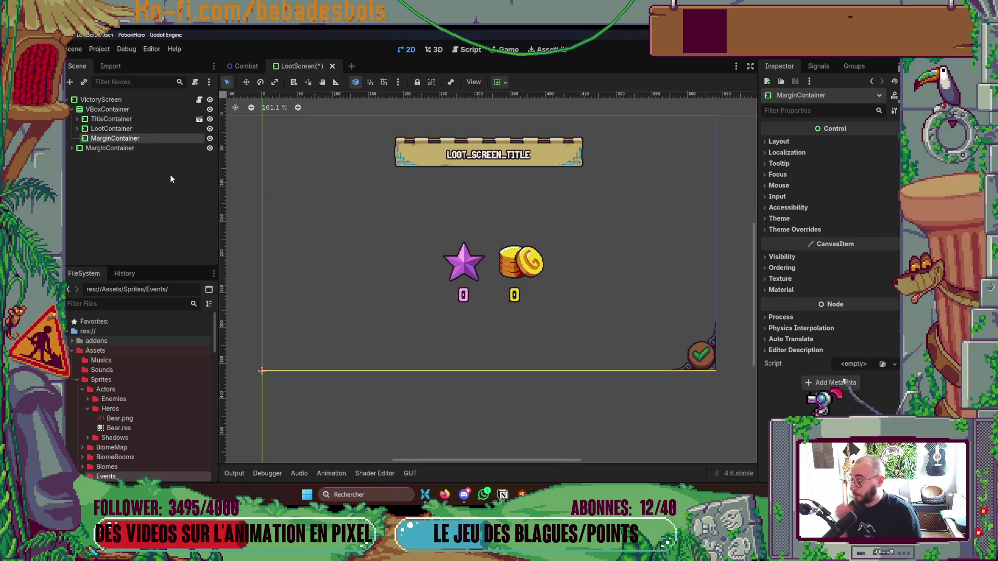
- Add a TextureRect child under the new MarginContainer and expand the UI sprites folder
right_click(129, 138)
left_click(165, 146)
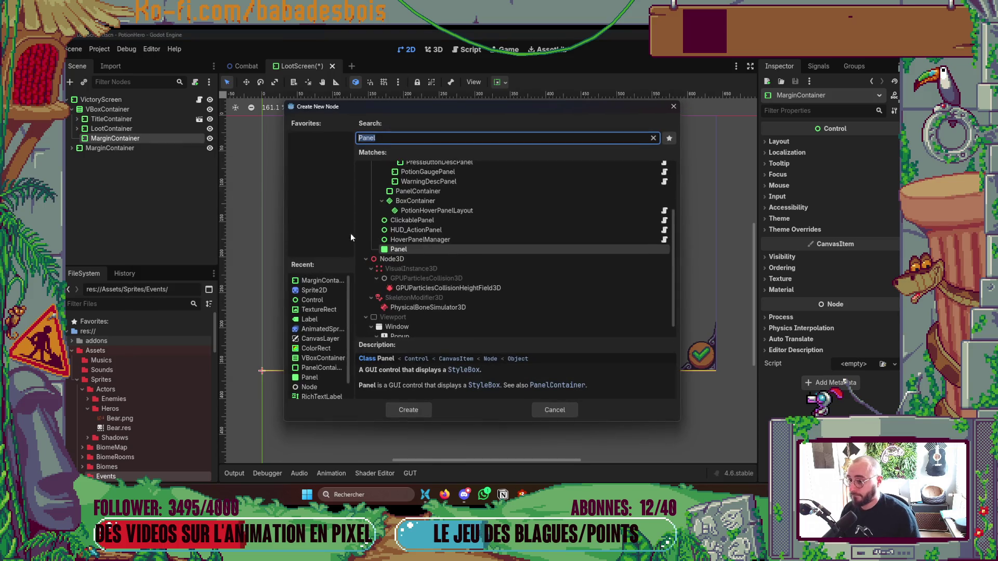
left_click(310, 308)
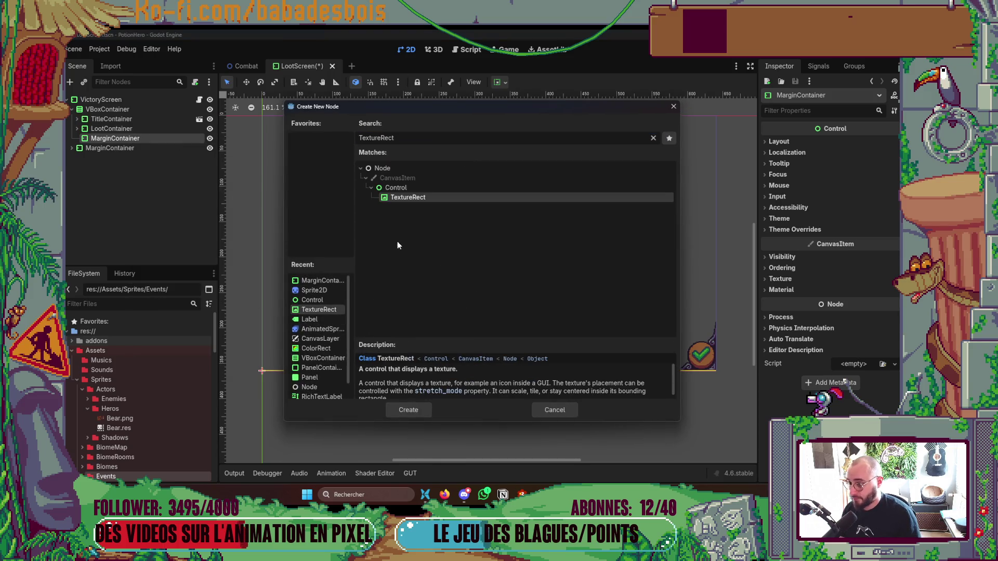
left_click(407, 407)
scroll(143, 400, "down", 3)
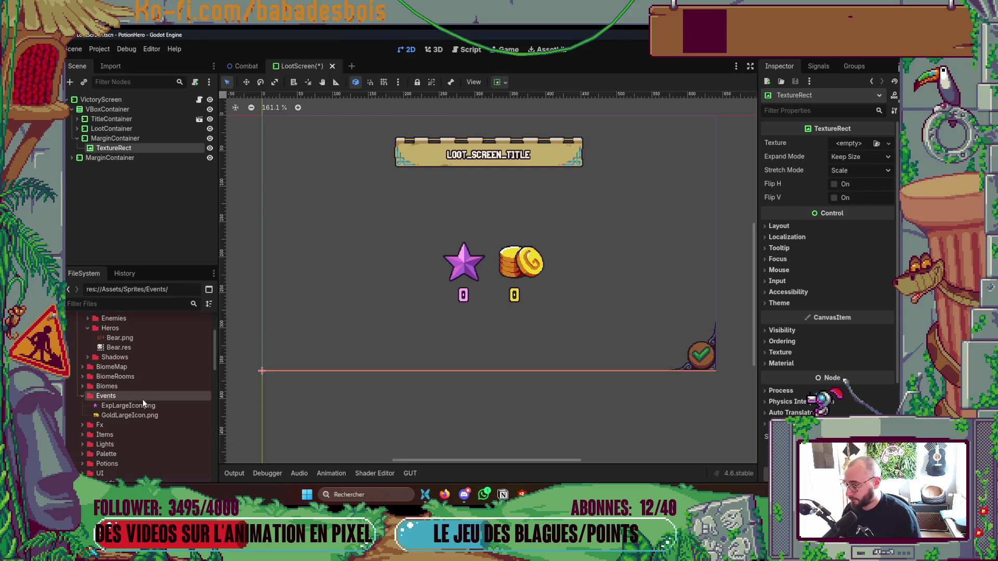
left_click(82, 433)
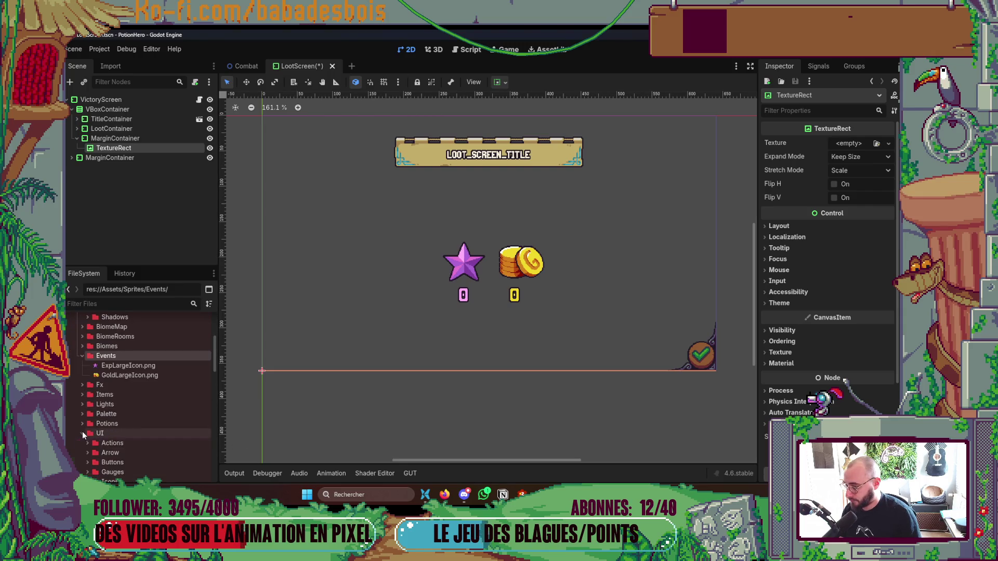
scroll(109, 423, "down", 3)
- Create a VictoryMenu folder inside the UI folder and select it
left_click(107, 375)
right_click(107, 375)
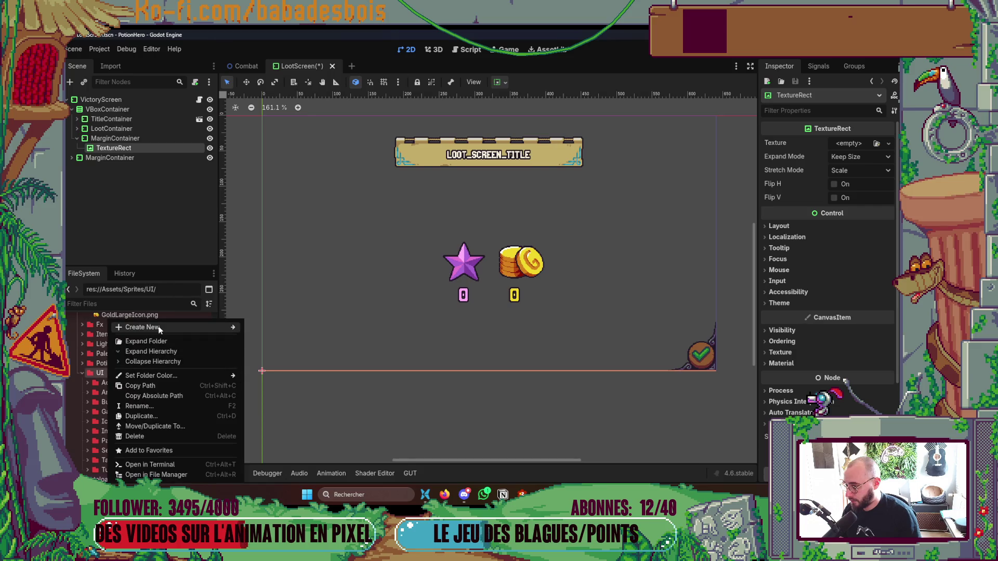
left_click(266, 327)
type("V")
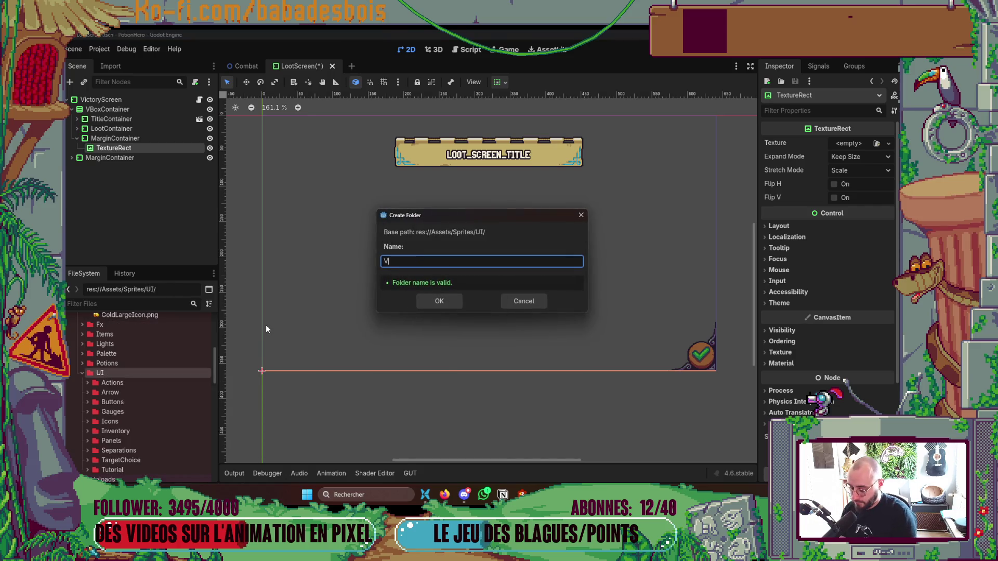
type("icrto")
key("BackSpace")
key("BackSpace")
key("BackSpace")
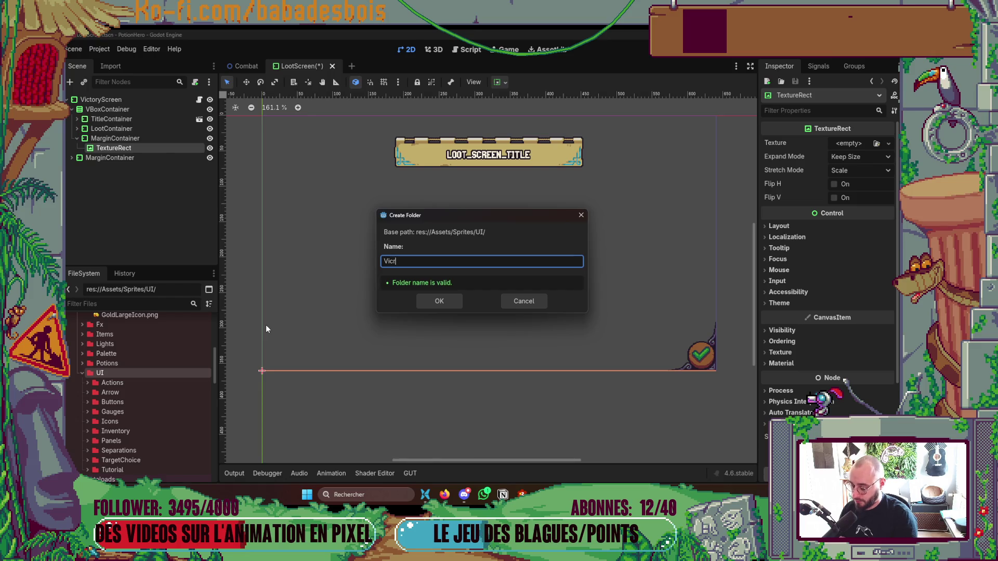
type("toryMenu")
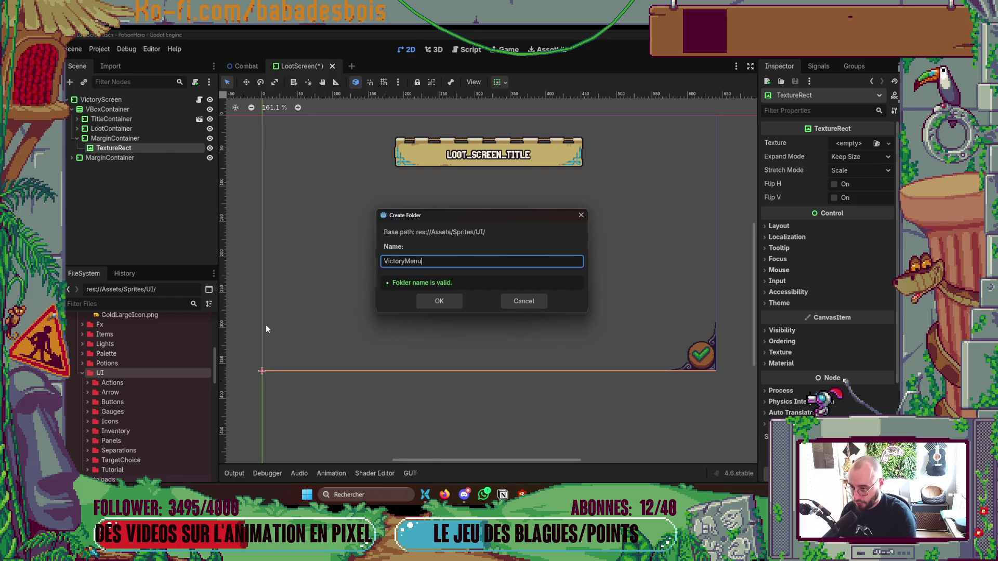
key("Return")
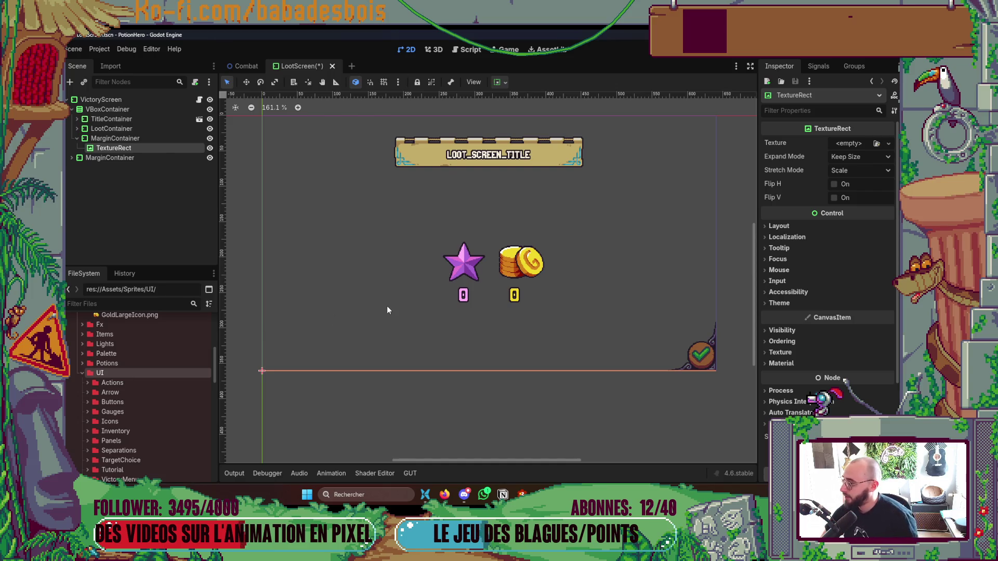
scroll(373, 285, "down", 4)
left_click_drag(373, 286, 365, 277)
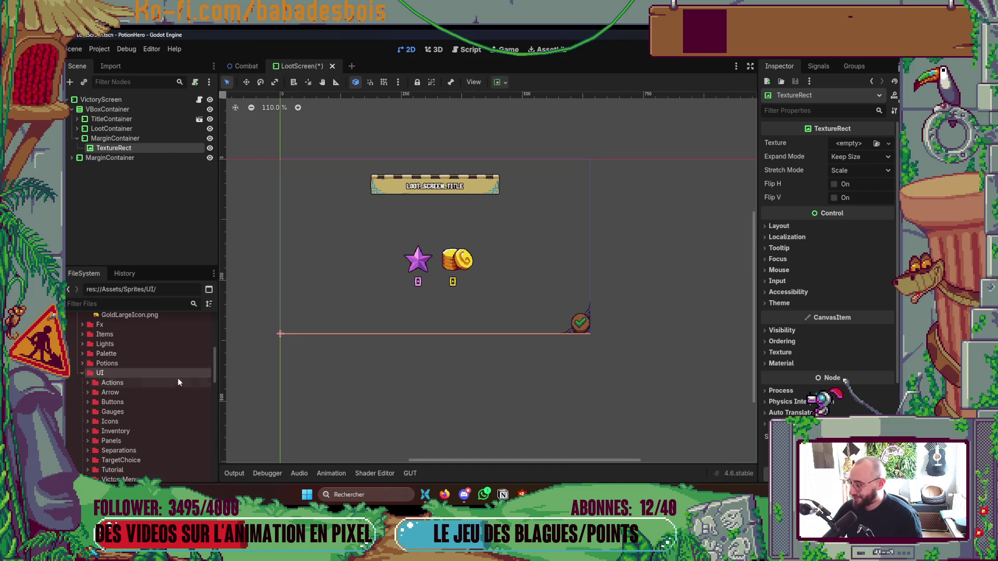
scroll(125, 381, "down", 3)
left_click(121, 419)
- Switch to Aseprite, toggle the top layer's visibility and reveal the slot file in its folder
key("alt+Tab")
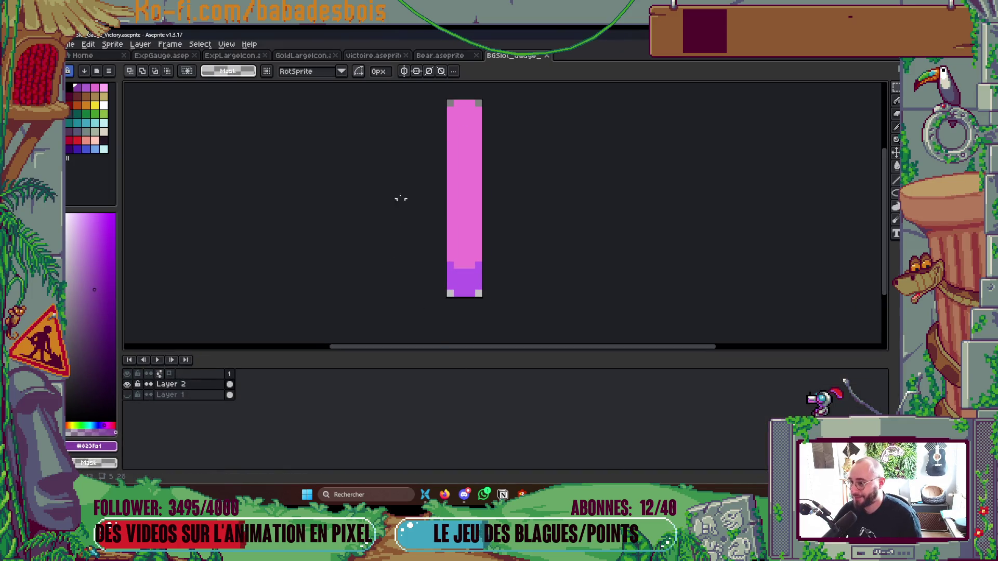
left_click(129, 385)
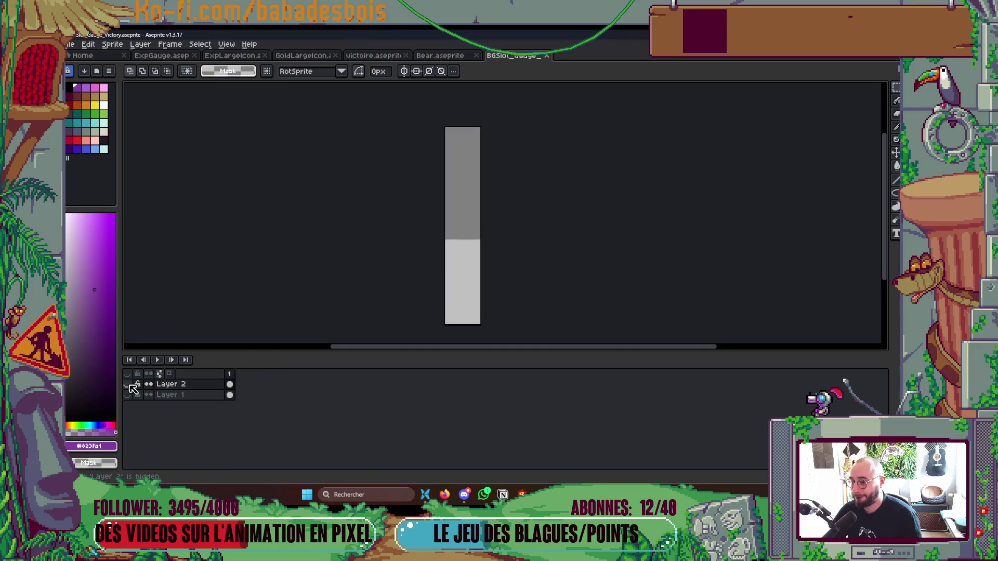
left_click(128, 394)
left_click(129, 395)
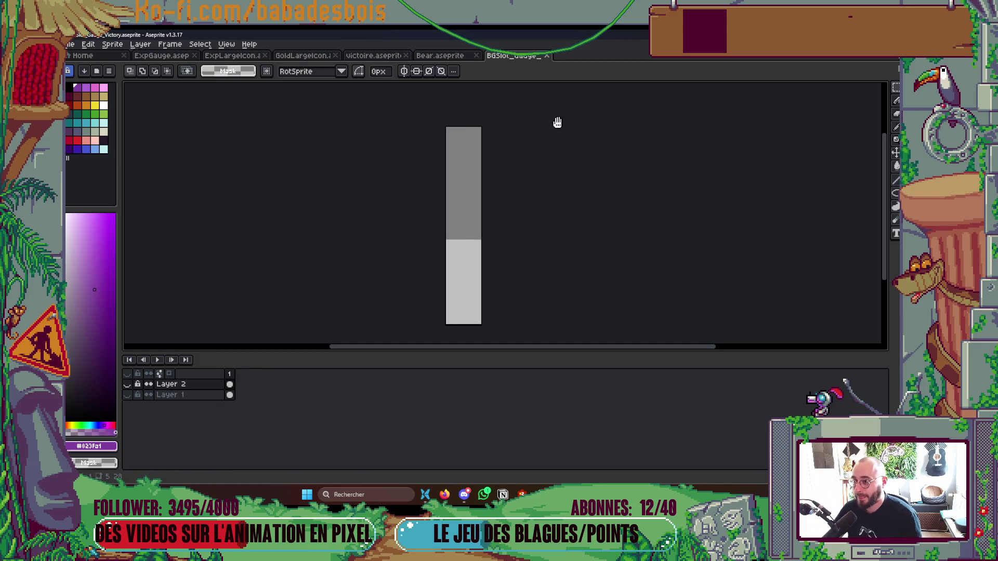
right_click(539, 64)
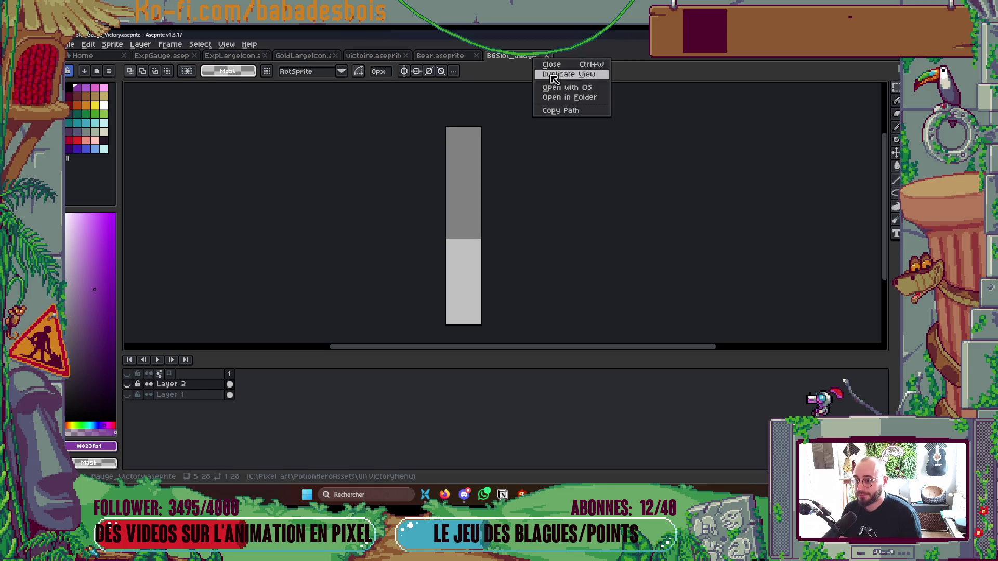
left_click(571, 96)
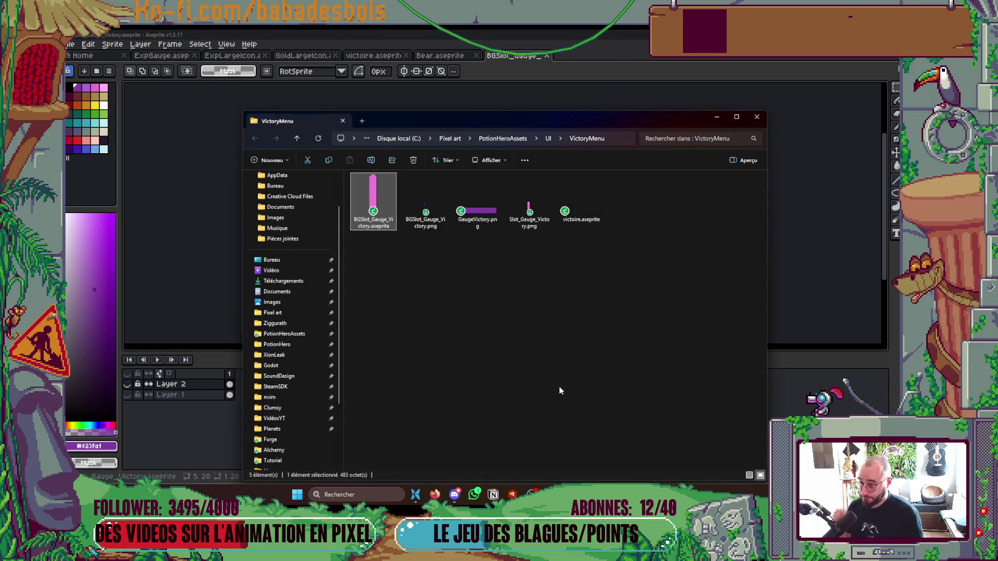
- Select BGSlot_Gauge_Victory.png and the two other gauge PNGs, then return to Godot
left_click(565, 359)
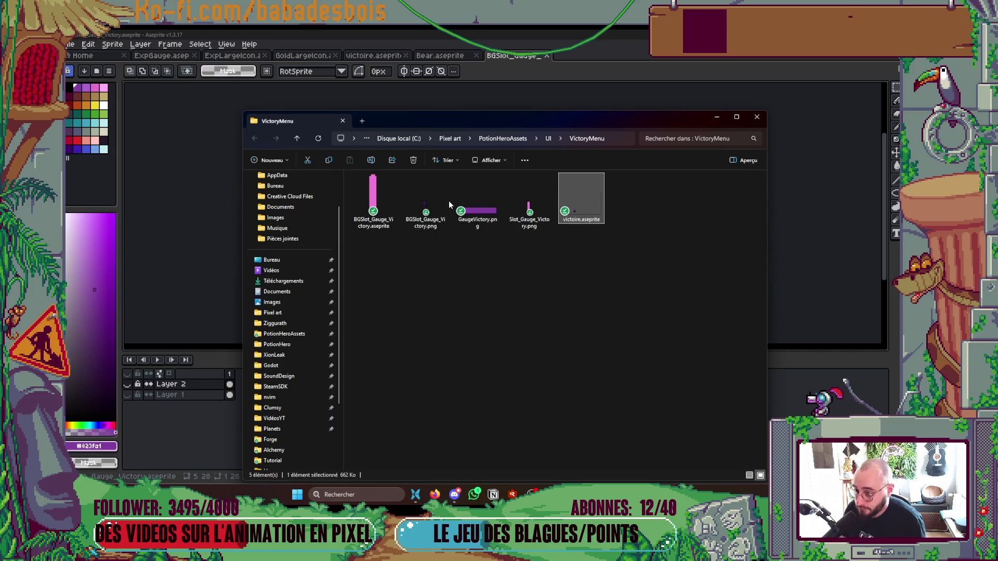
left_click(424, 202)
left_click(515, 217, "shift")
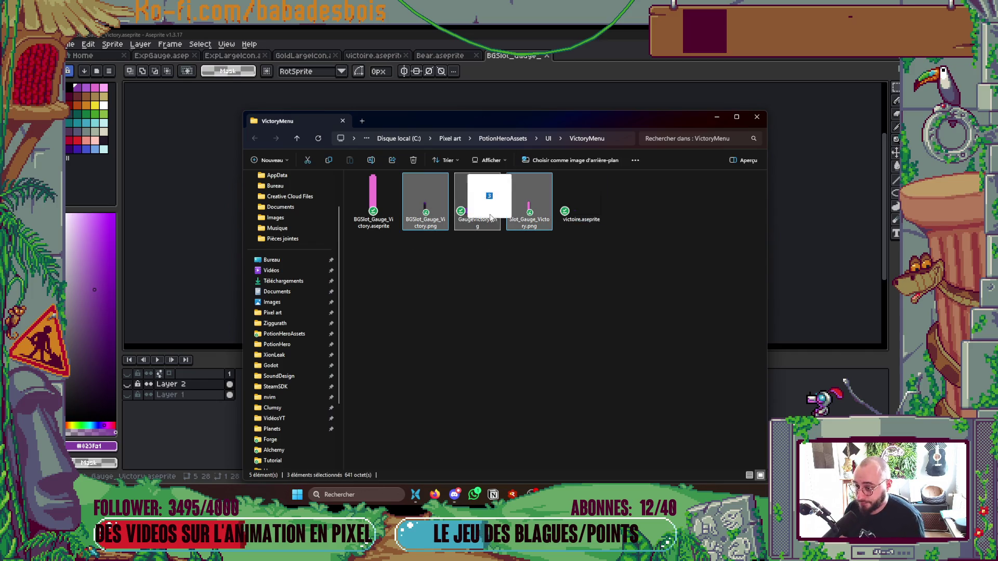
key("alt+Tab")
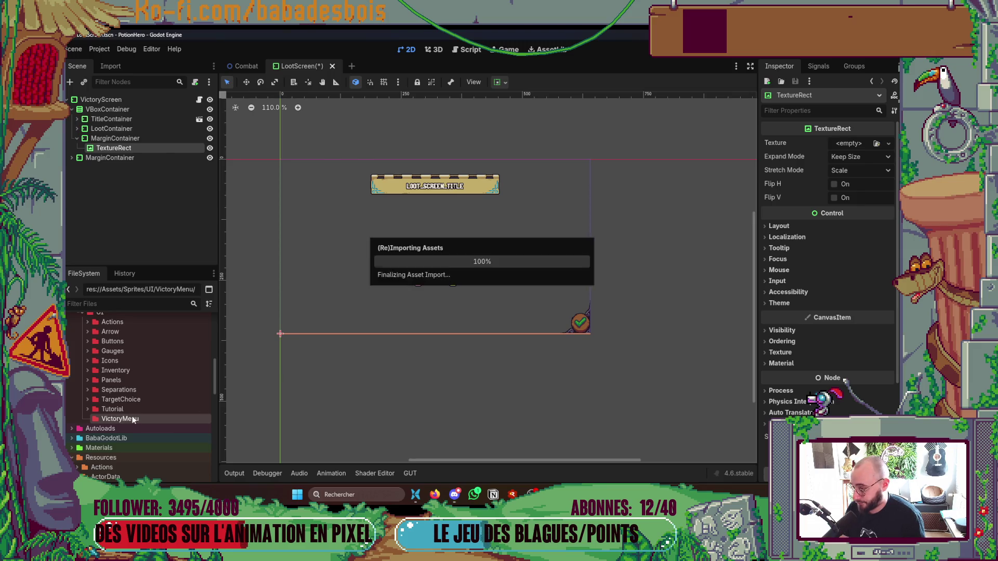
- Save the LootScreen scene and assign GaugeVictory.png as the TextureRect's texture
left_click(90, 419)
mouse_move(476, 294)
left_mouse_down()
mouse_move(489, 219)
mouse_move(433, 283)
left_mouse_up()
key("ctrl+s")
left_click_drag(133, 438, 844, 146)
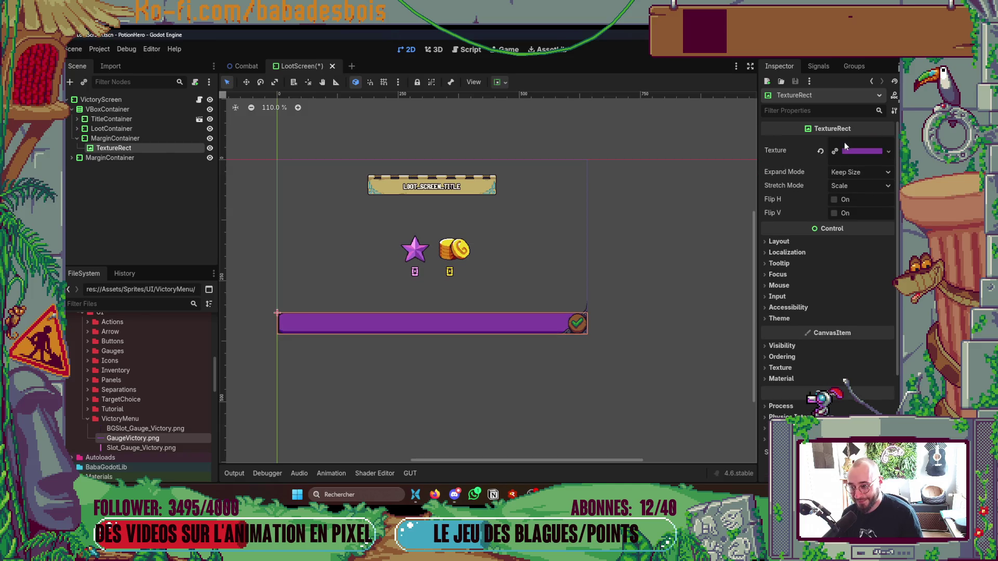
- Set the TextureRect's Stretch Mode to Keep and centre the gauge horizontally
left_click(856, 173)
left_click(840, 187)
left_click(857, 186)
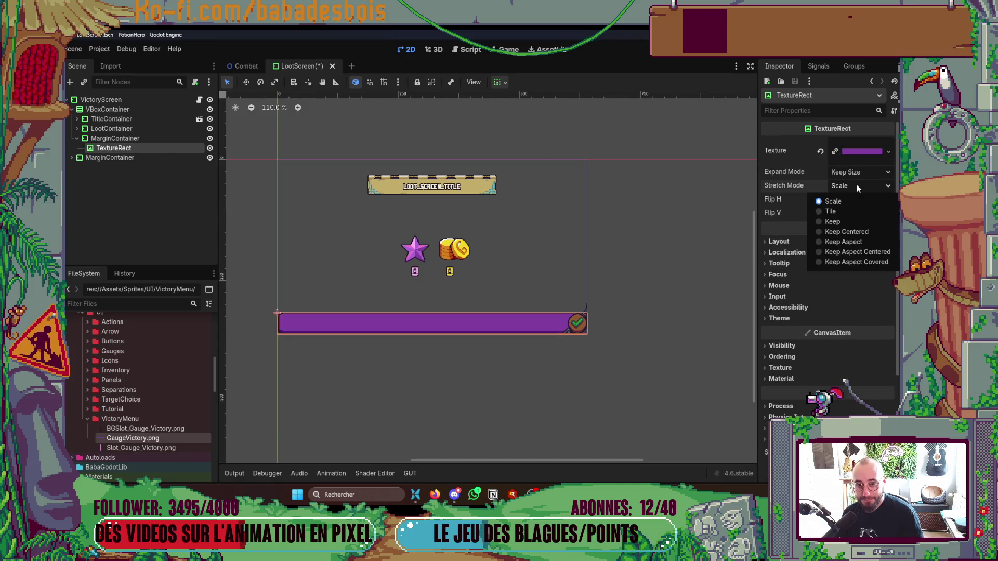
left_click(854, 221)
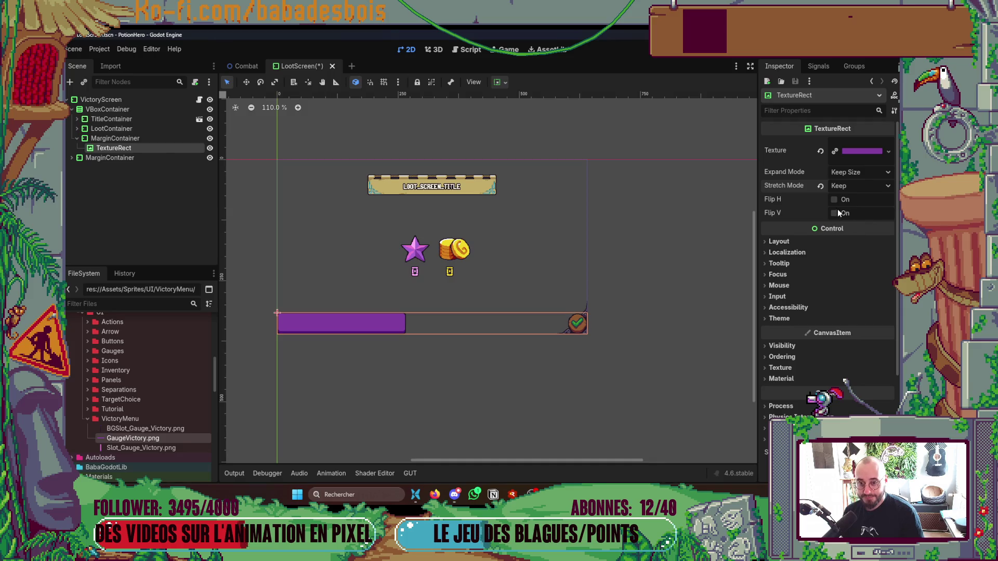
left_click(499, 88)
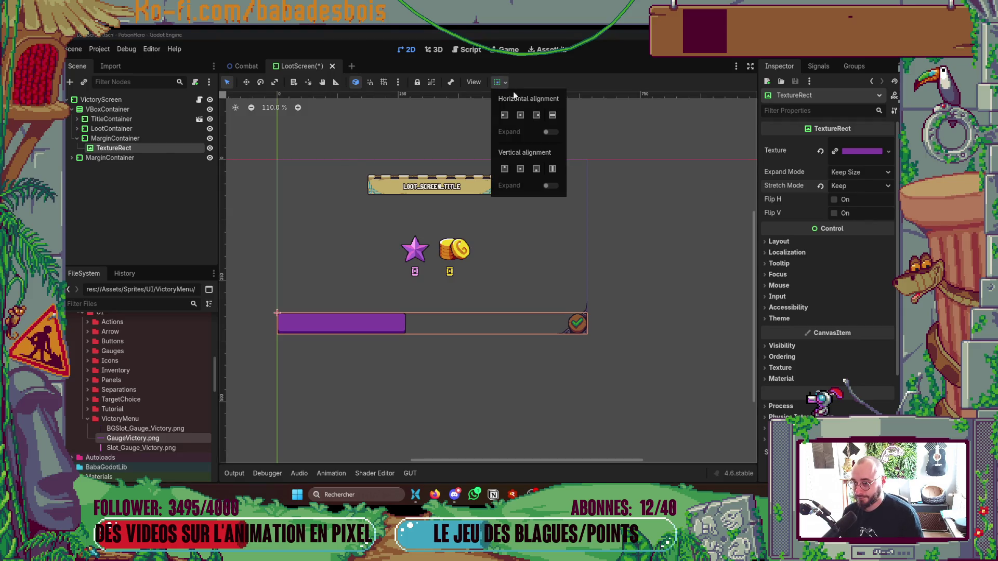
left_click(522, 115)
left_click(513, 382)
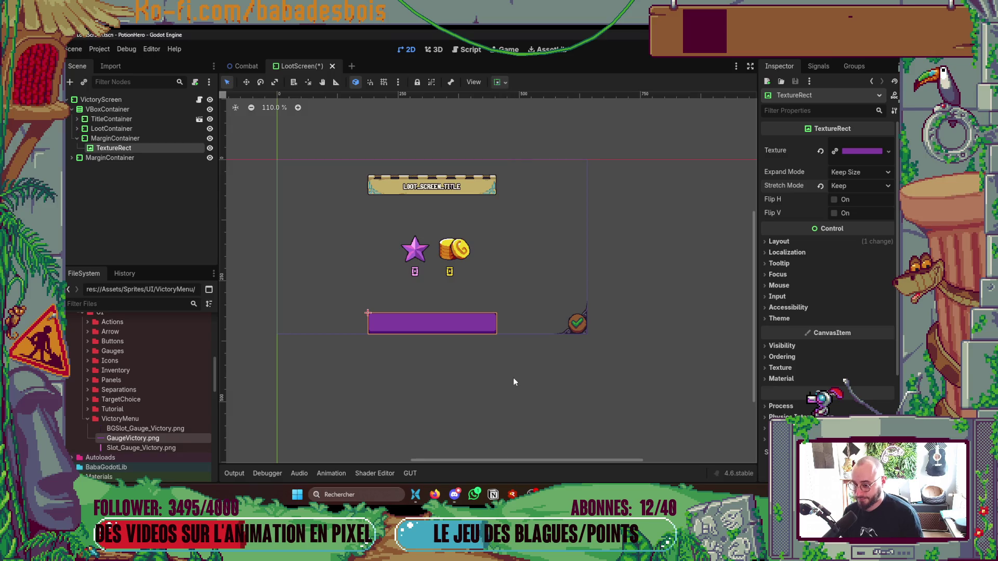
scroll(514, 328, "up", 2)
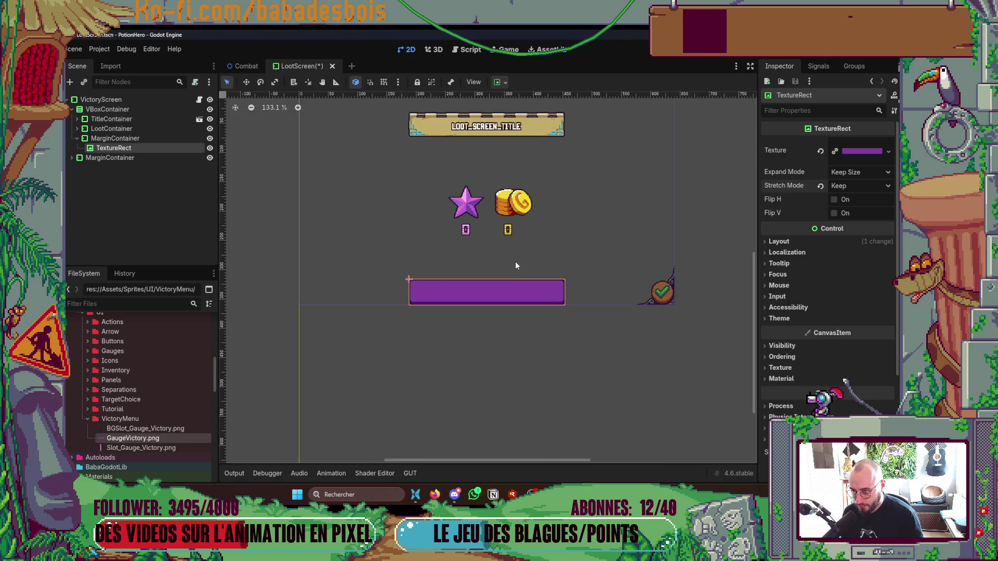
scroll(516, 262, "up", 1)
scroll(515, 262, "up", 1)
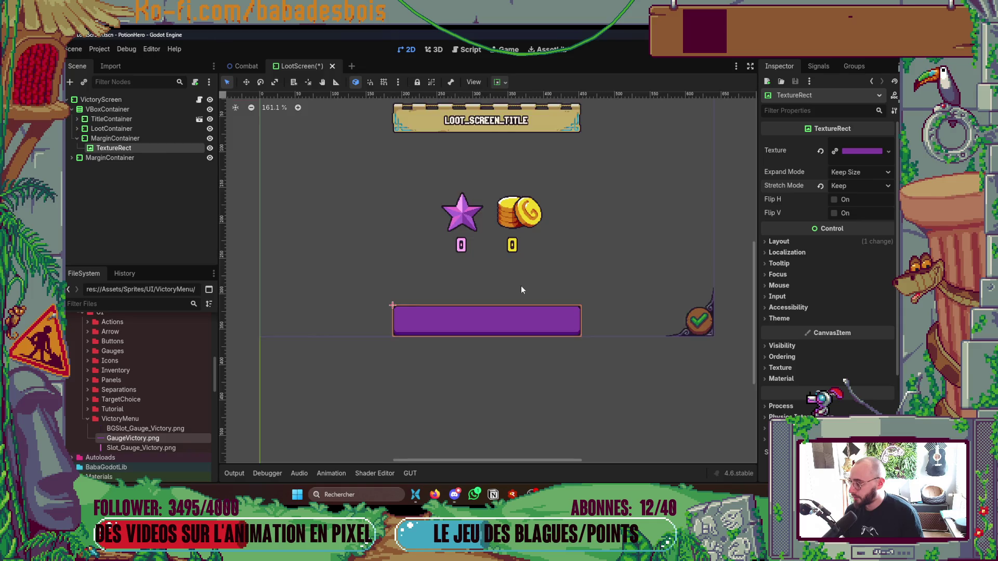
scroll(521, 289, "down", 1)
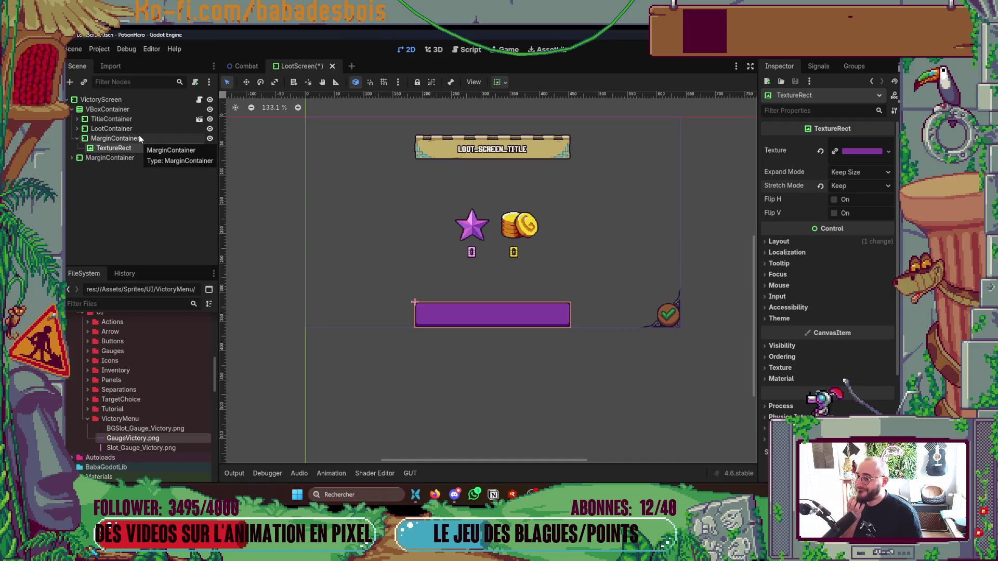
left_click(135, 100)
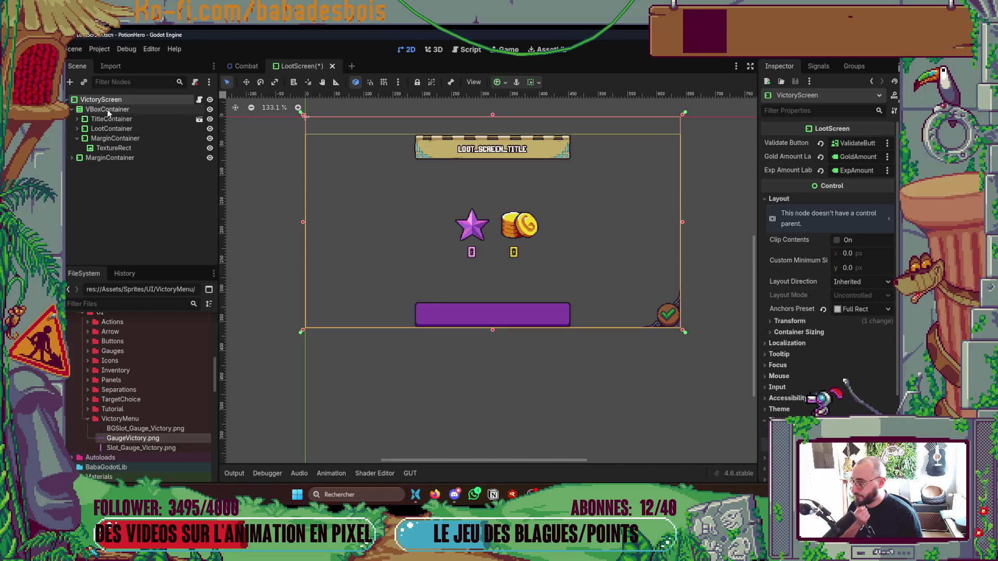
- Add a MarginContainer under VictoryScreen and reparent the VBoxContainer into it
right_click(112, 103)
left_click(156, 122)
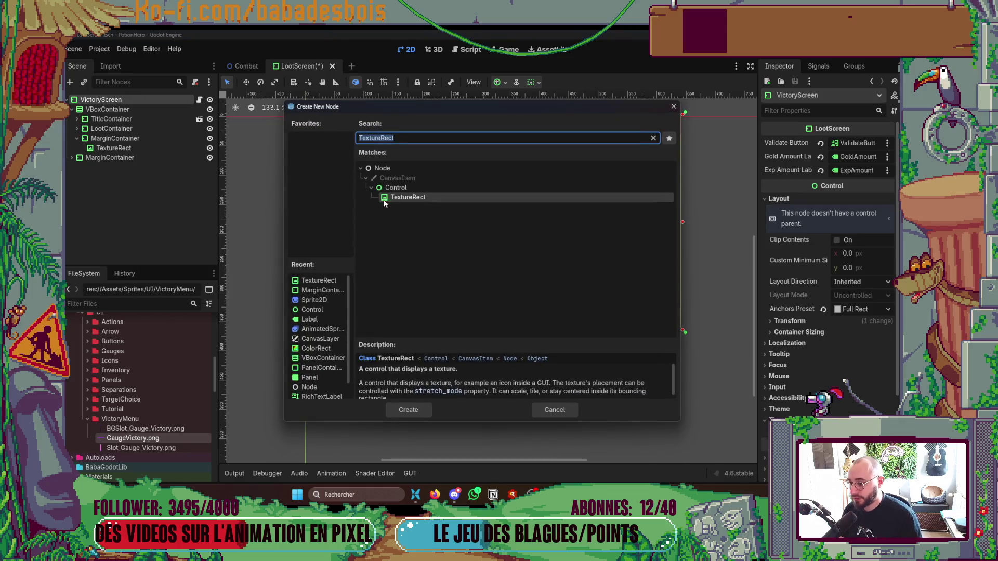
left_click(327, 290)
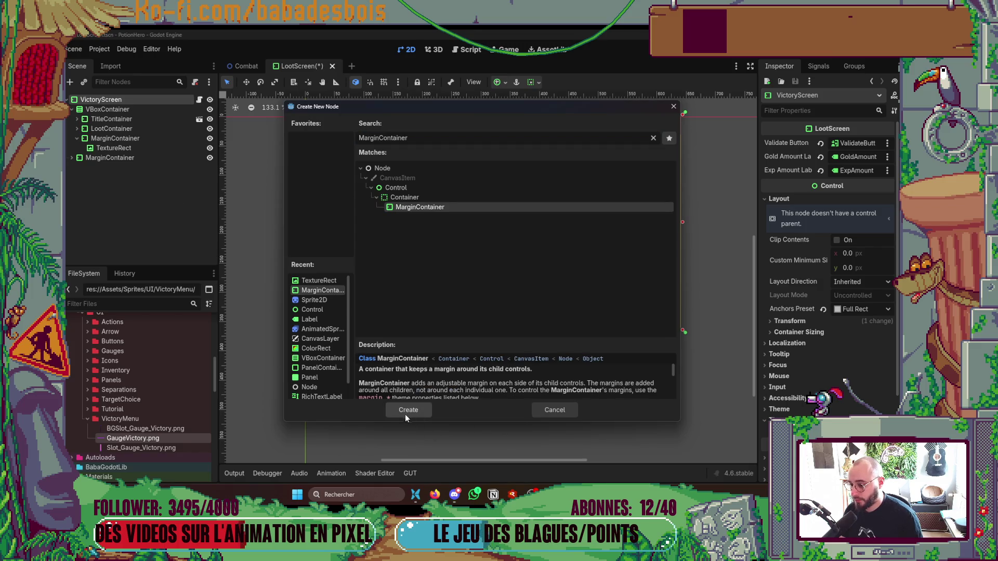
left_click(405, 413)
mouse_move(134, 167)
left_mouse_down()
mouse_move(134, 115)
mouse_move(124, 110)
left_mouse_up()
left_click(126, 120)
left_click(118, 158, "shift")
left_click(141, 98)
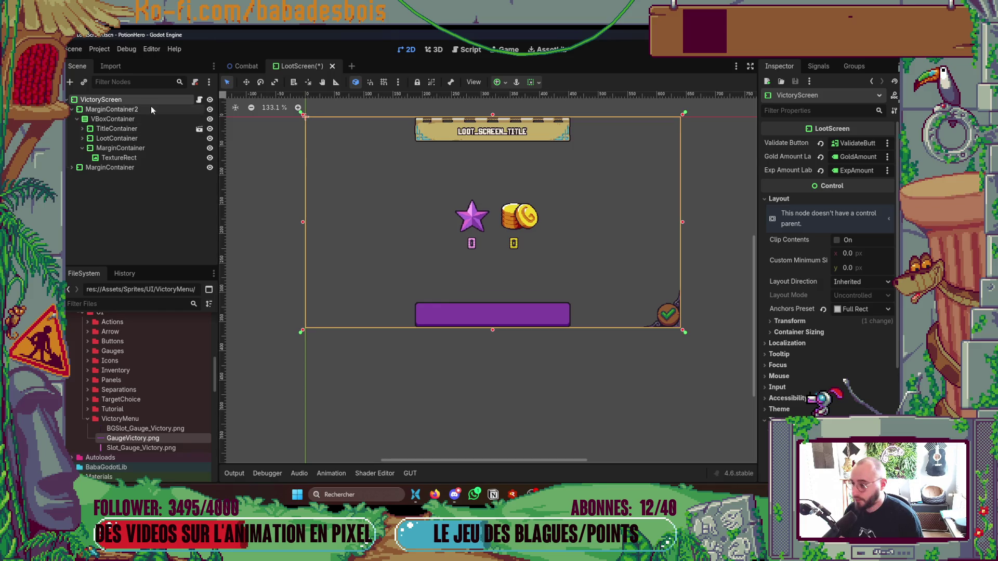
- Give MarginContainer2 theme-override top and bottom margins of 30
left_click(137, 111)
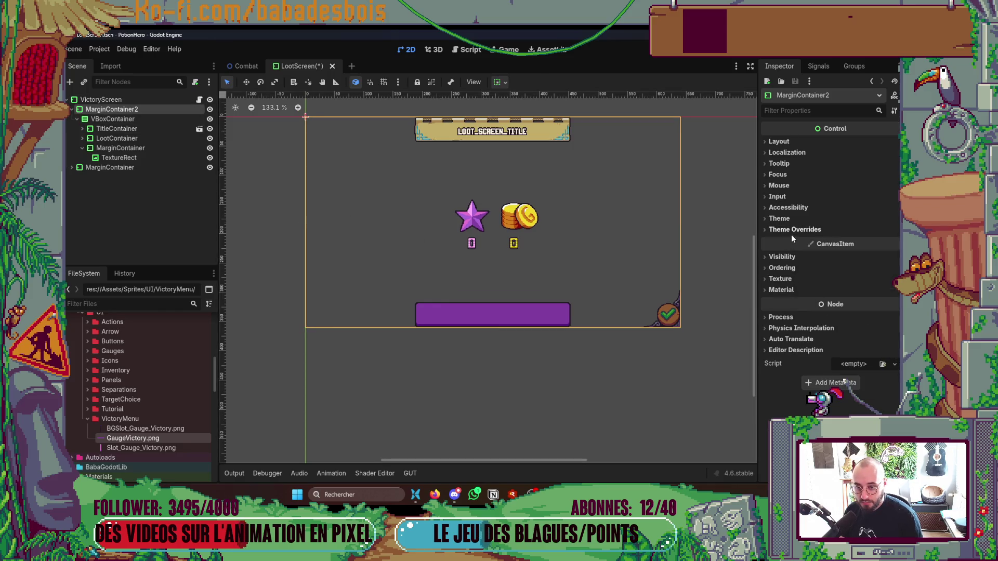
left_click(794, 229)
left_click(772, 239)
left_click(779, 264)
left_click(879, 265)
type("30")
key("Tab")
type("30")
key("Return")
left_click(497, 378)
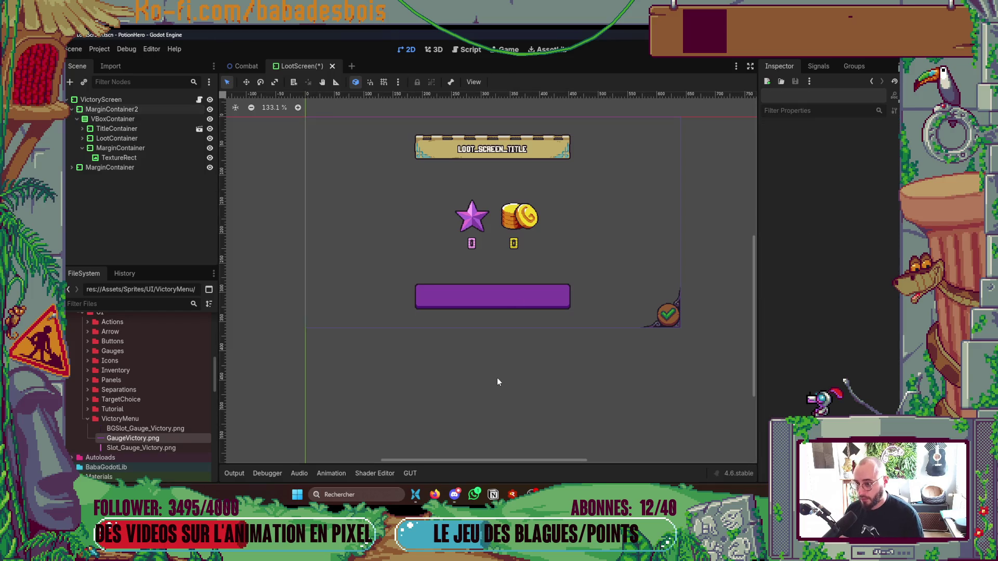
left_click_drag(497, 378, 451, 391)
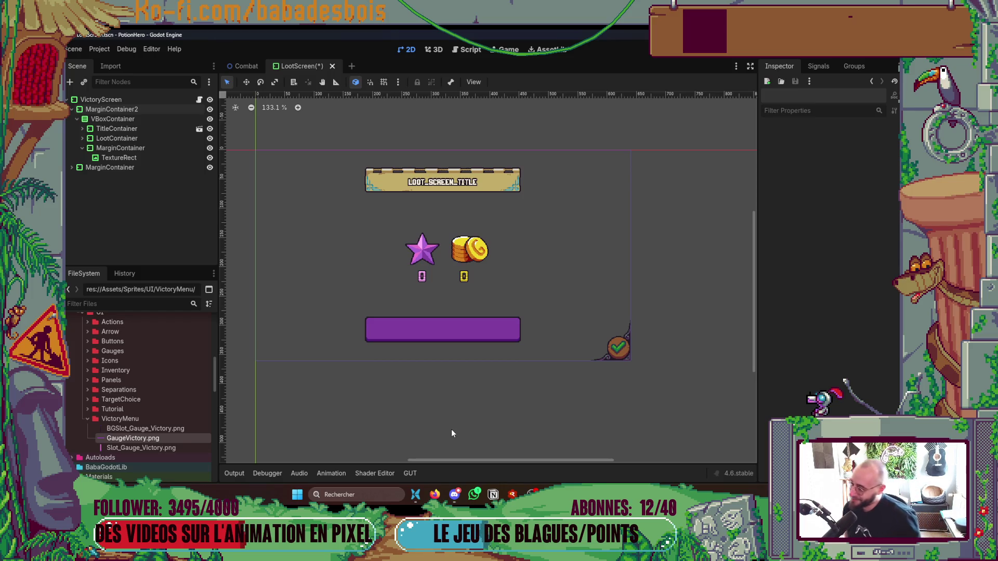
scroll(557, 274, "up", 1)
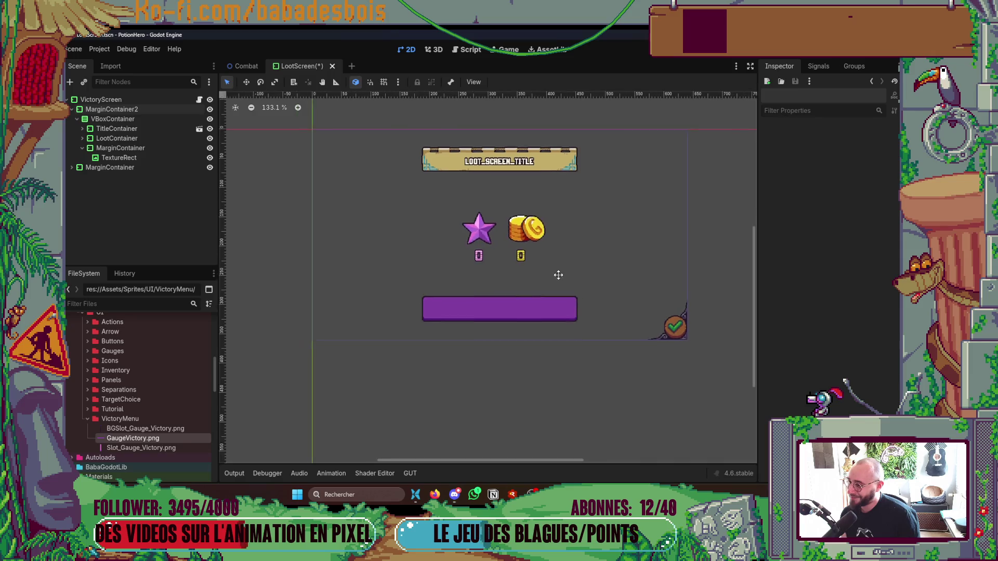
scroll(556, 273, "up", 1)
scroll(556, 277, "up", 1)
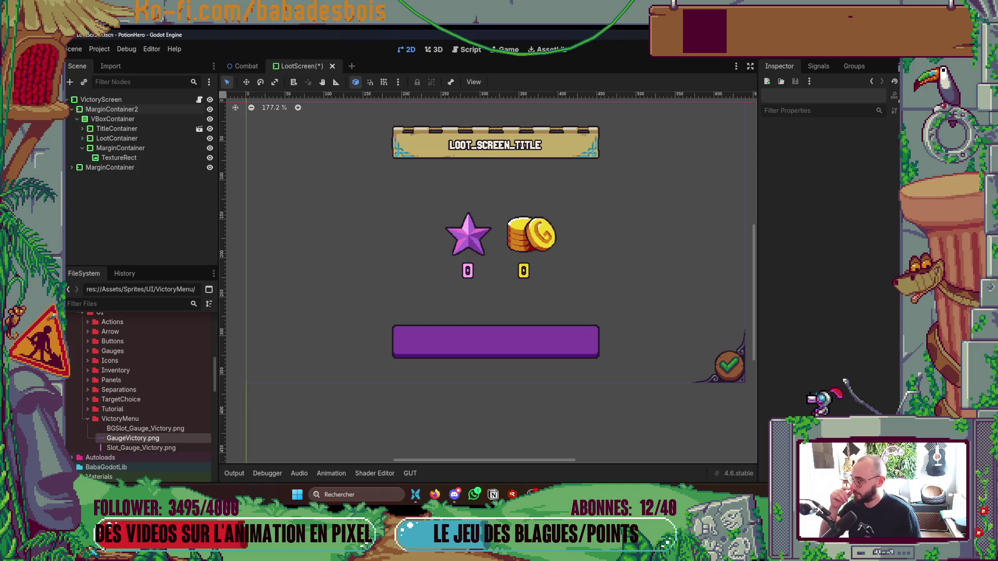
- Hide the purple gauge TextureRect via its Scene dock visibility toggle
left_click(209, 157)
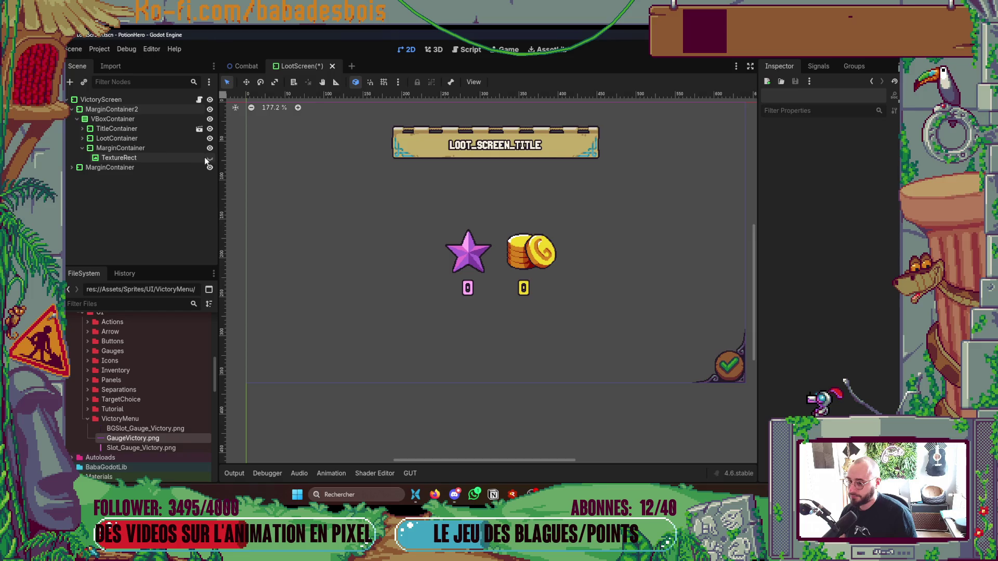
- Show the TextureRect again and add an HBoxContainer child to the gauge's MarginContainer
left_click(158, 149)
right_click(158, 150)
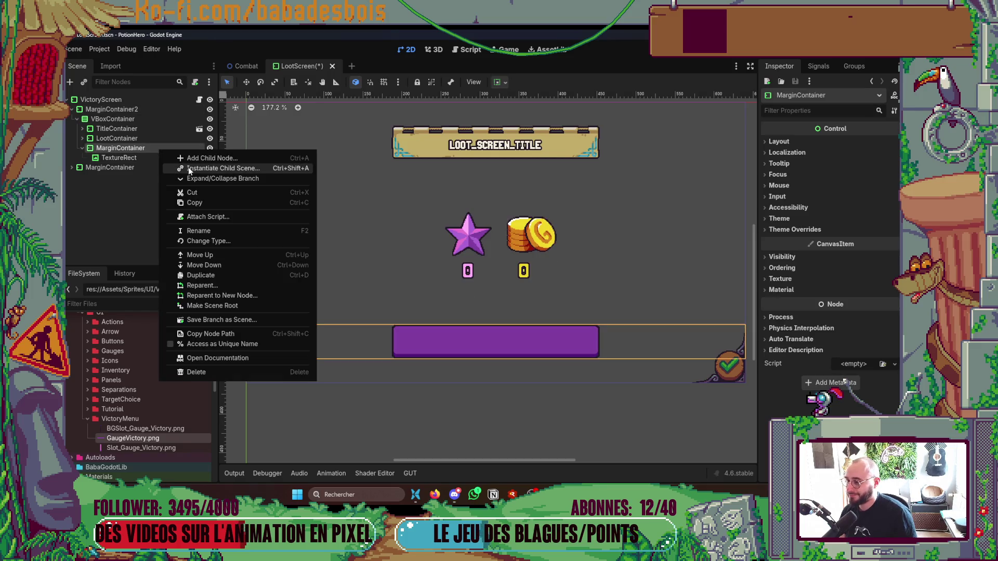
left_click(202, 158)
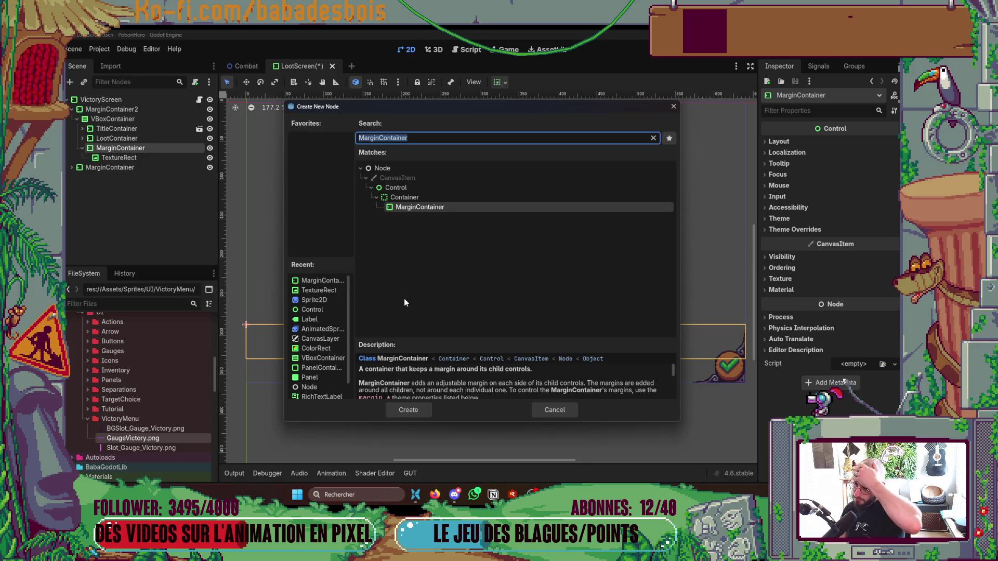
scroll(320, 350, "down", 2)
scroll(319, 351, "up", 2)
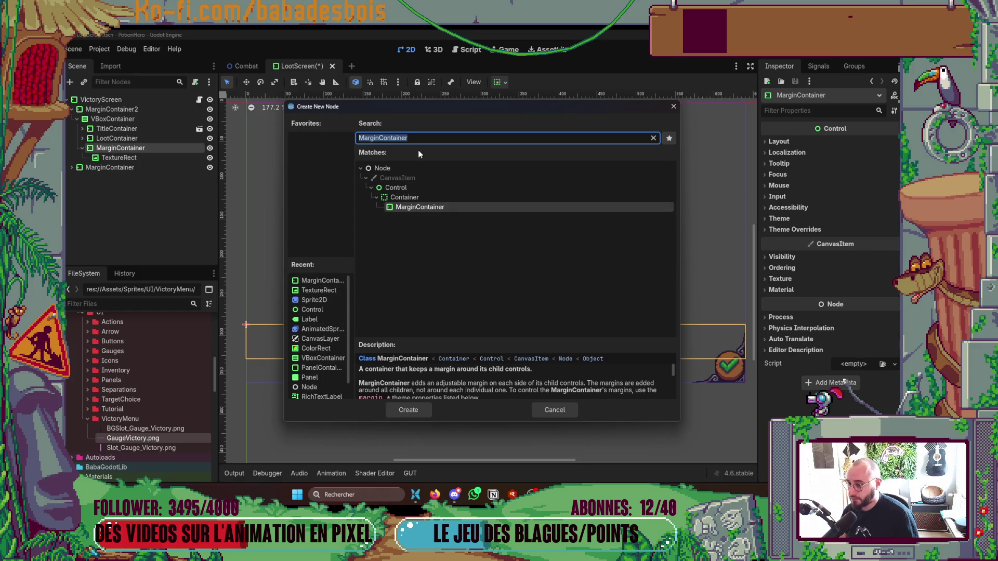
type("VBo")
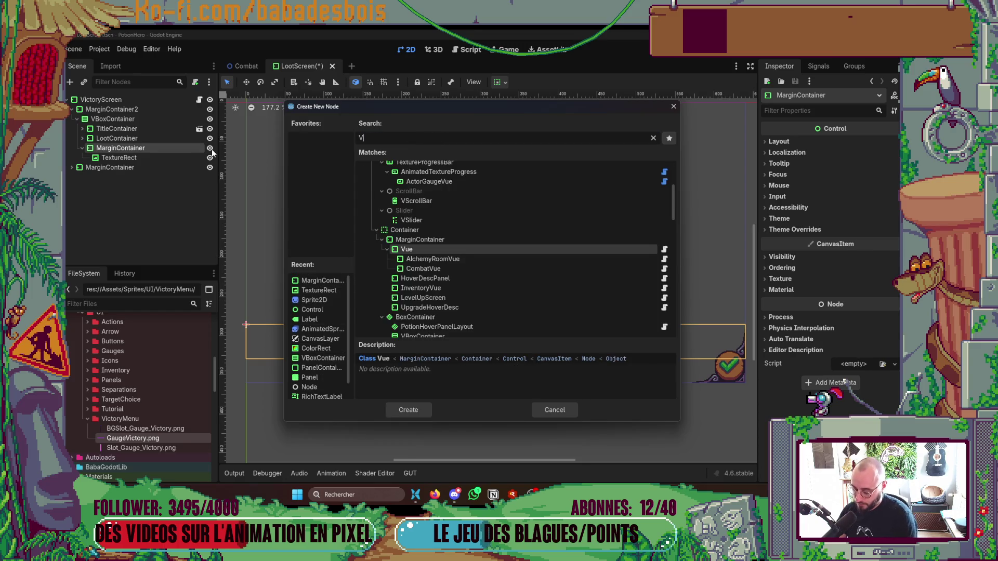
key("Up")
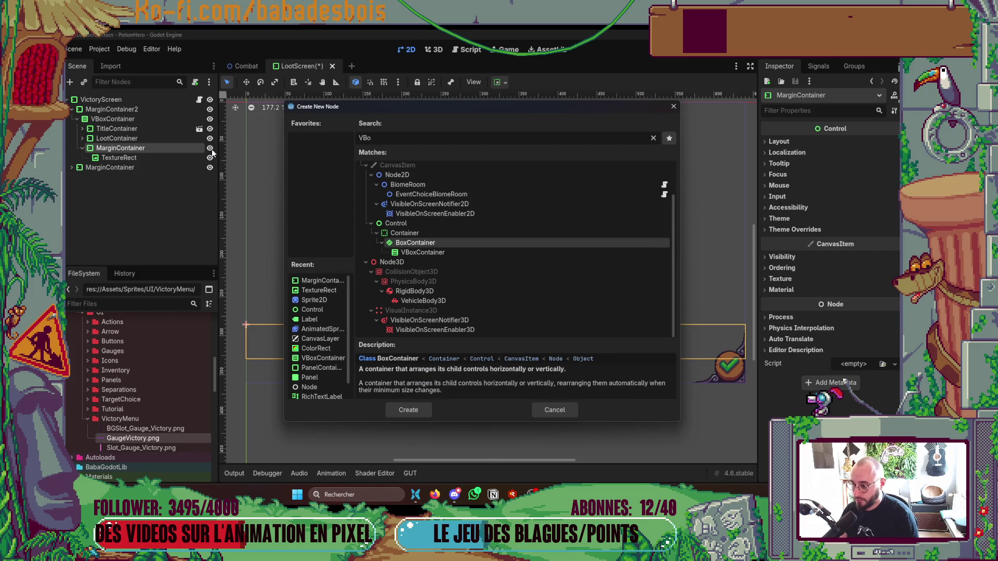
key("BackSpace")
key("BackSpace")
key("BackSpace")
type("HBo")
key("Return")
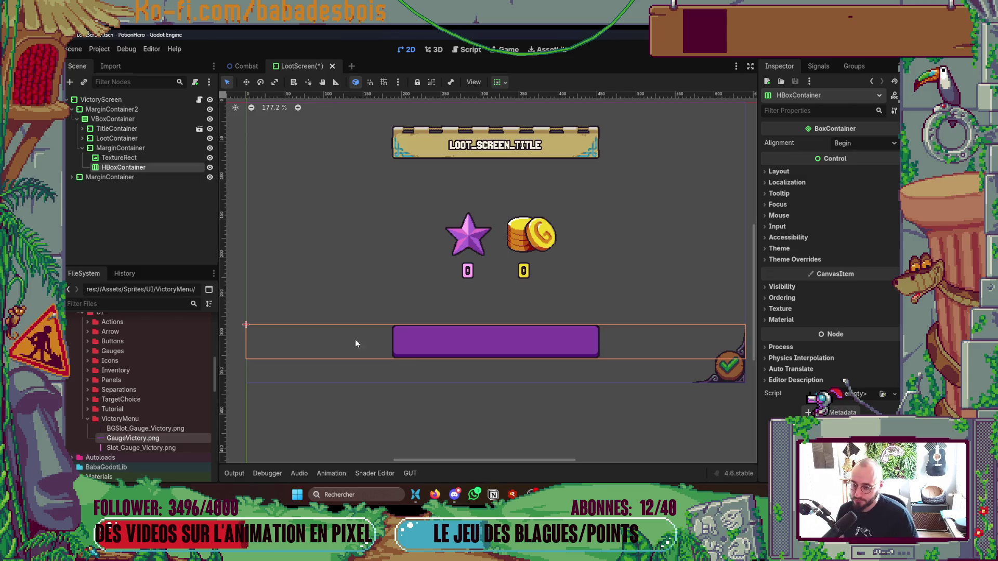
scroll(366, 312, "down", 3)
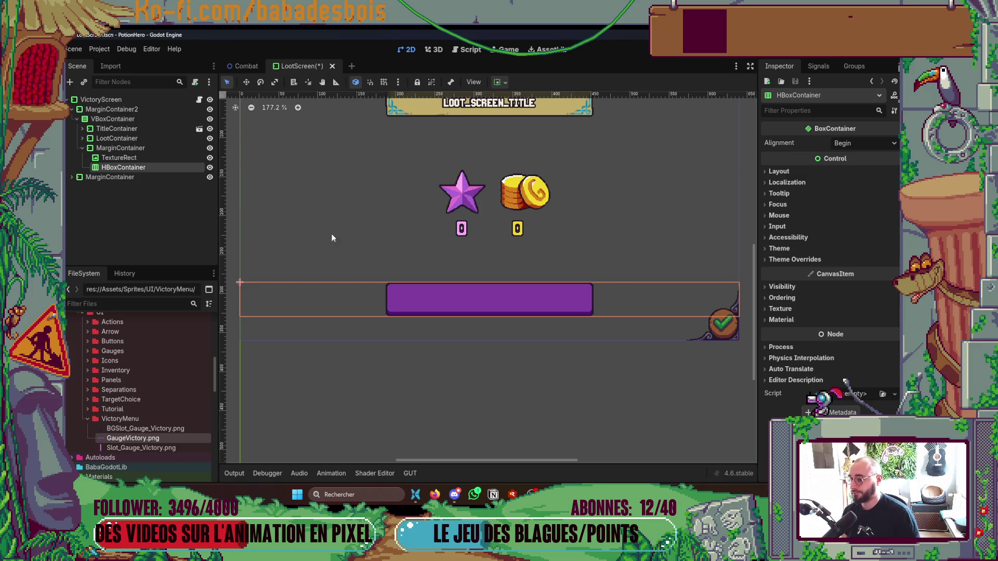
scroll(331, 238, "left", 2)
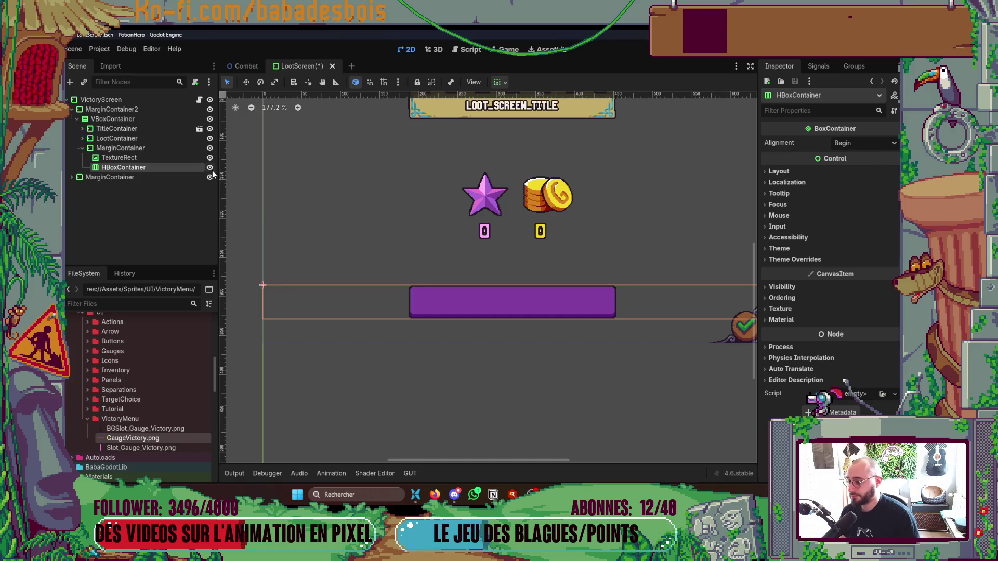
- Reparent the HBoxContainer under the gauge TextureRect in the Scene dock
key("f")
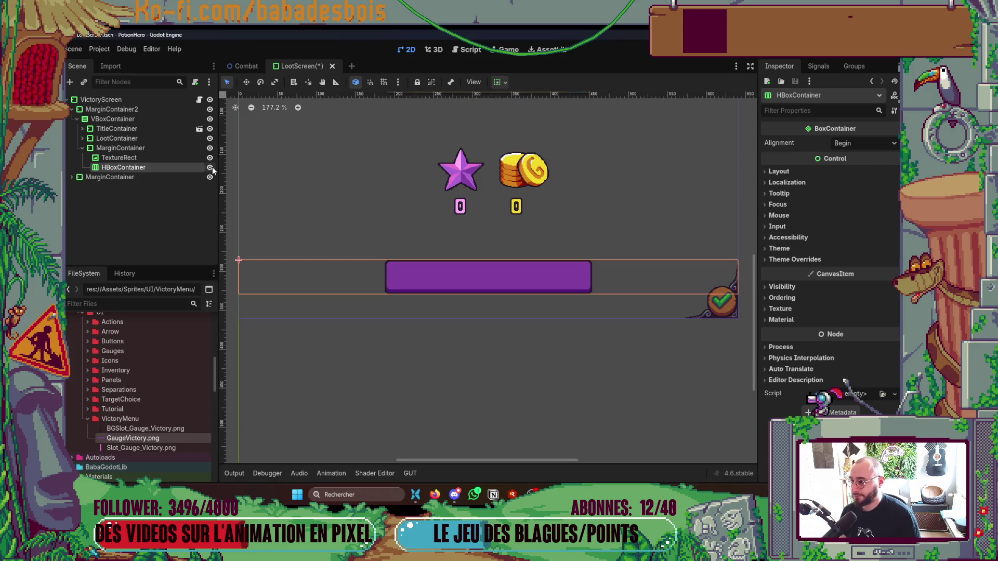
left_click(212, 158)
key("f")
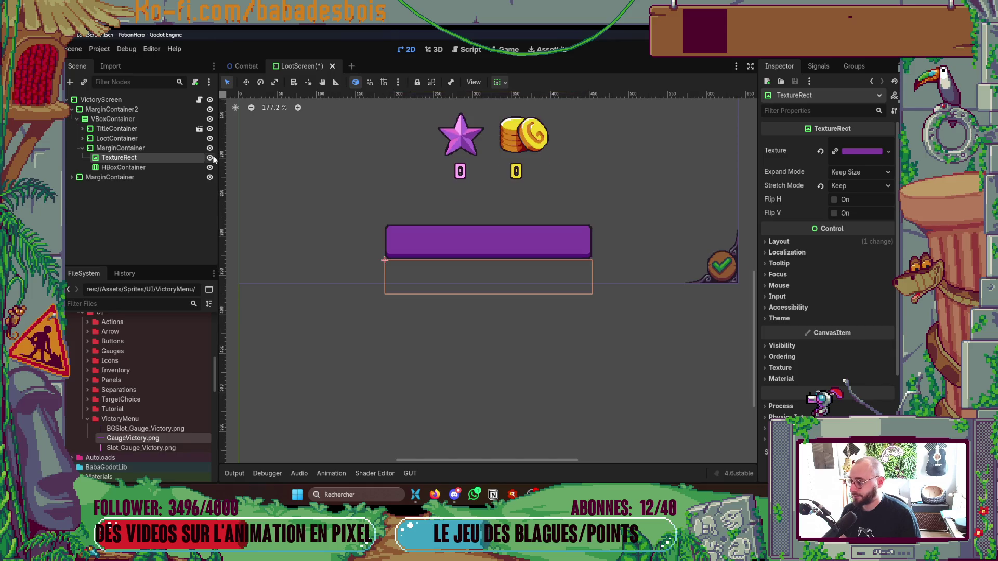
left_click(169, 167)
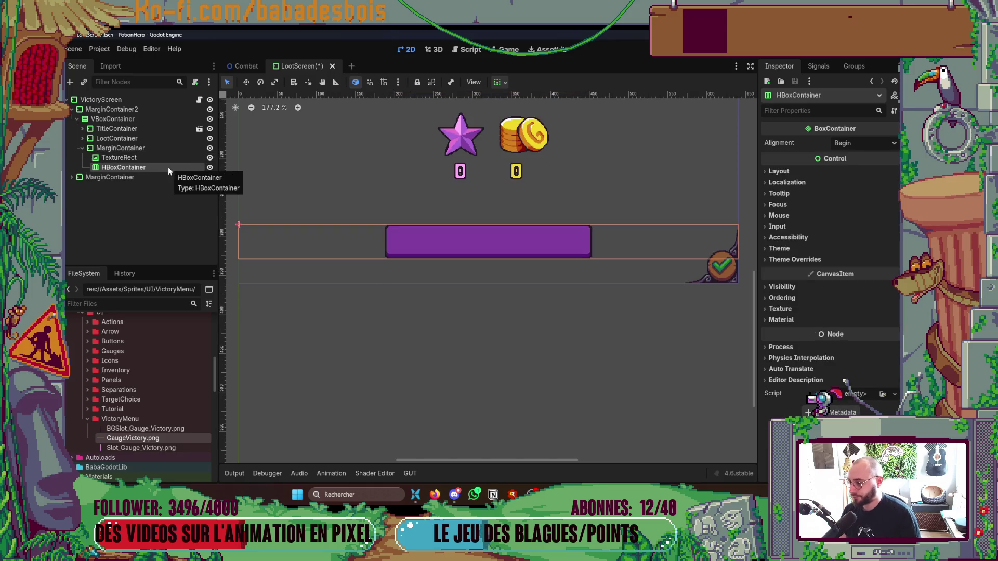
left_click(136, 158)
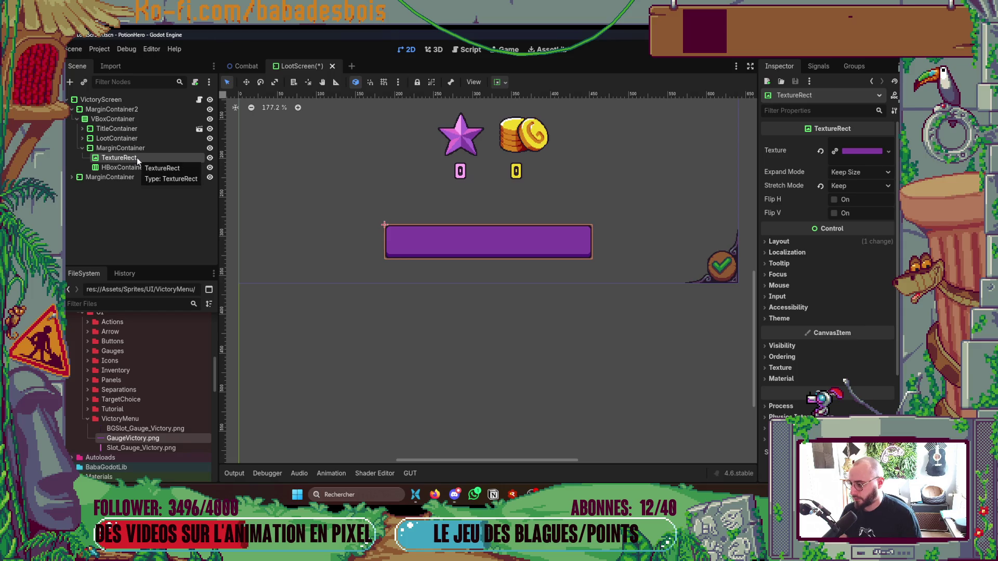
left_click_drag(135, 167, 139, 161)
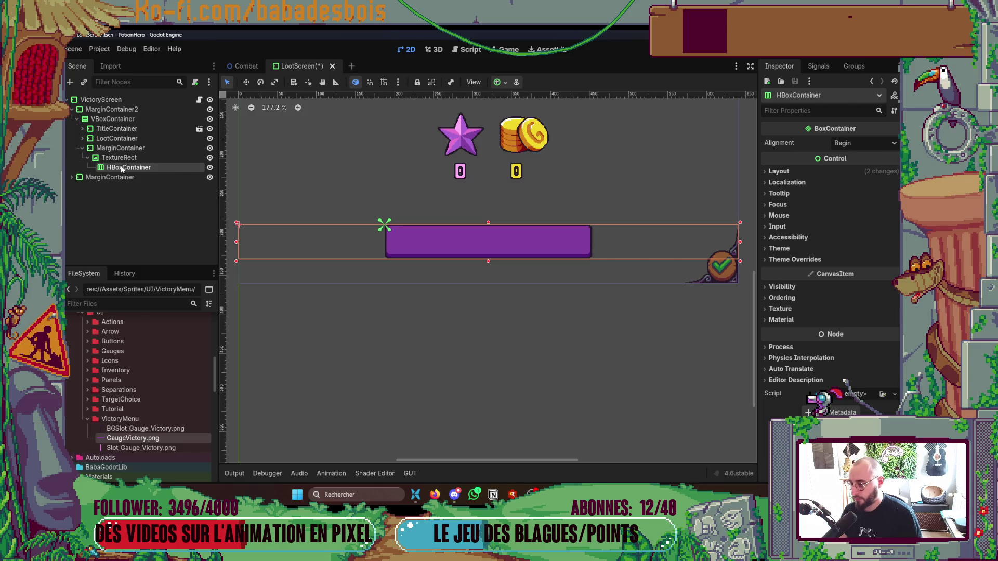
right_click(129, 157)
- Add a MarginContainer under TextureRect, move HBoxContainer inside it, and anchor it Full Rect
left_click(168, 181)
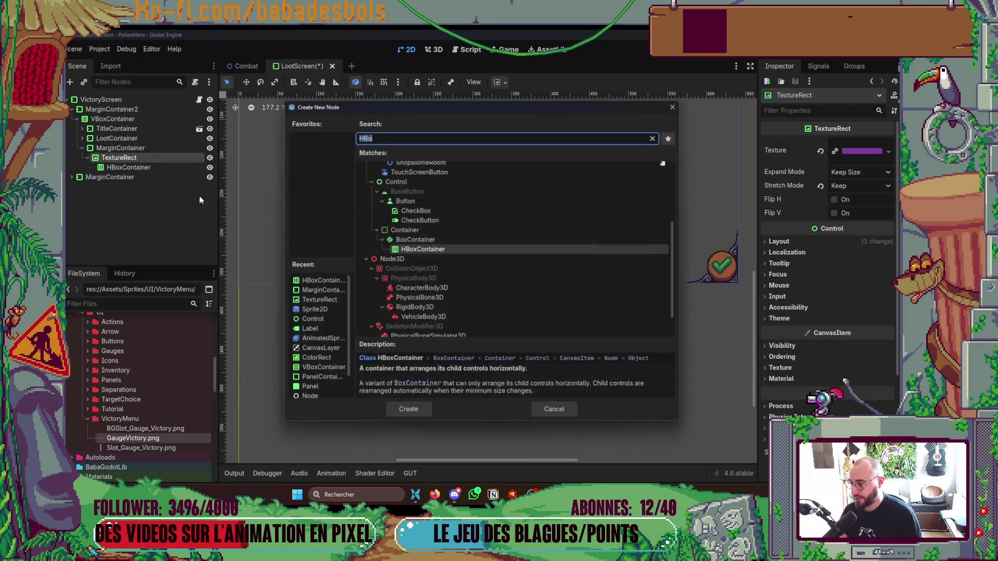
scroll(408, 233, "up", 2)
scroll(408, 233, "up", 2)
left_click(322, 291)
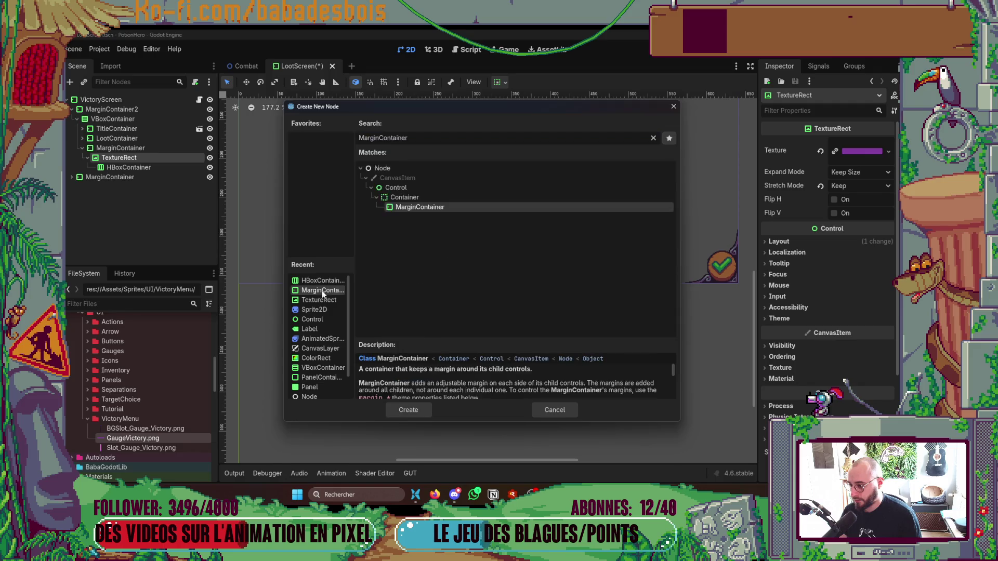
double_click(322, 291)
left_click_drag(134, 168, 137, 181)
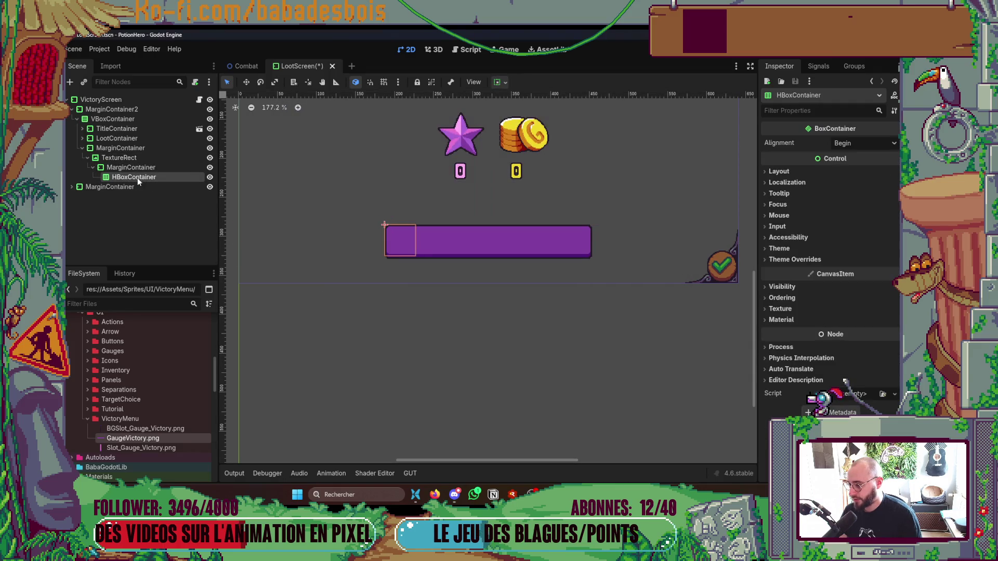
left_click(131, 167)
left_click(506, 82)
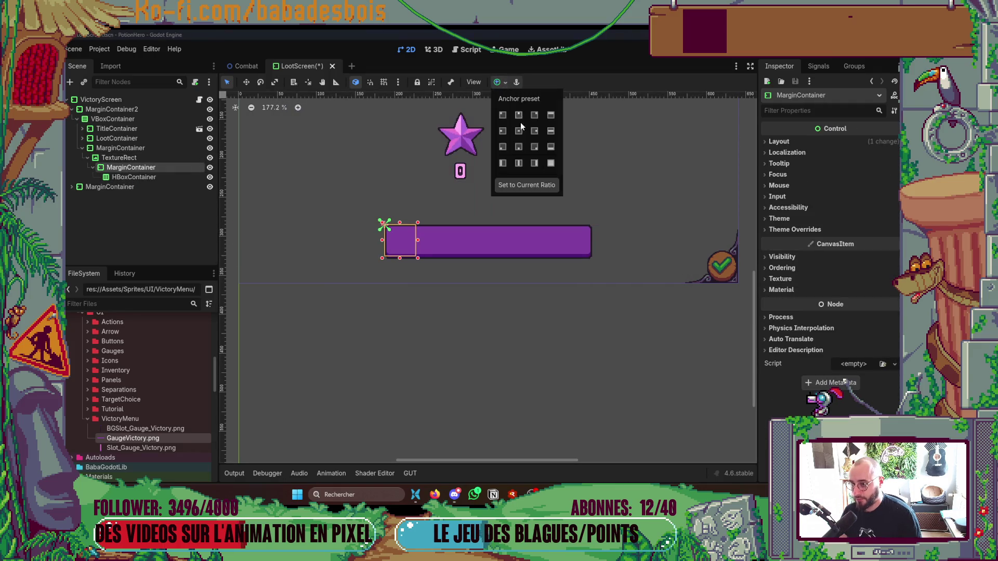
left_click(550, 163)
left_click(134, 178)
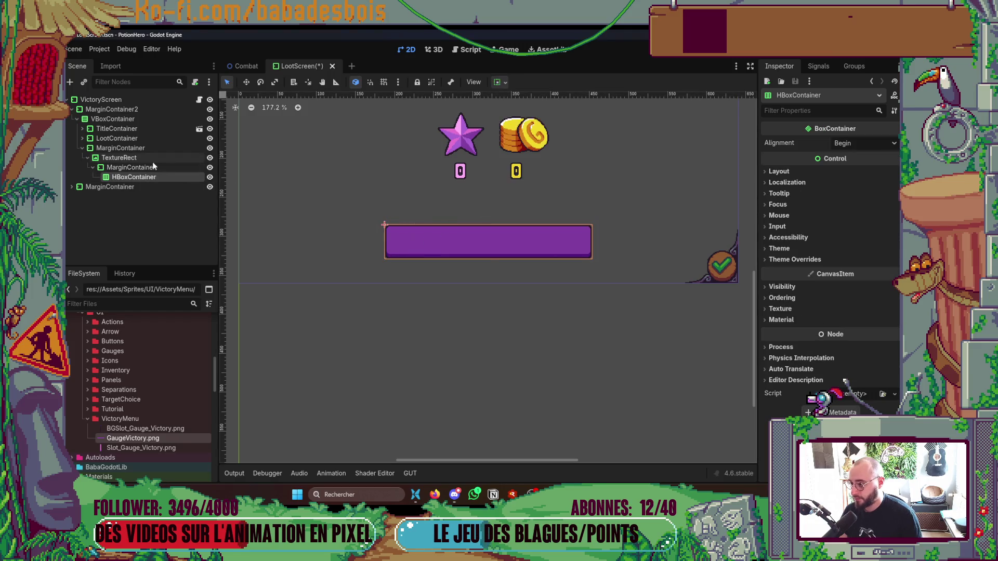
left_click(131, 167)
key("f")
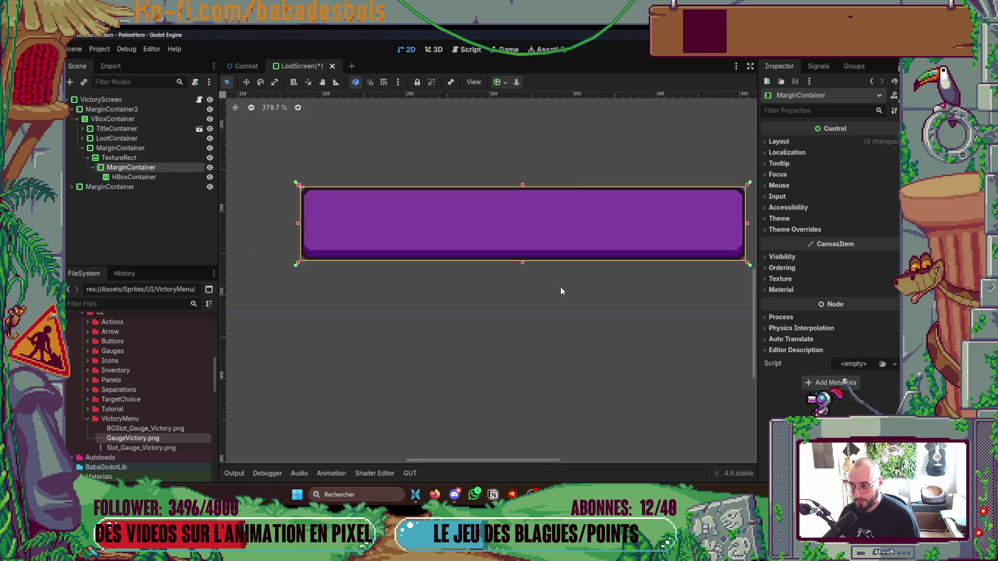
scroll(561, 291, "up", 1)
- Set the MarginContainer's theme-override margins to 4 left/top/right and 8 bottom
left_click(781, 231)
left_click(785, 239)
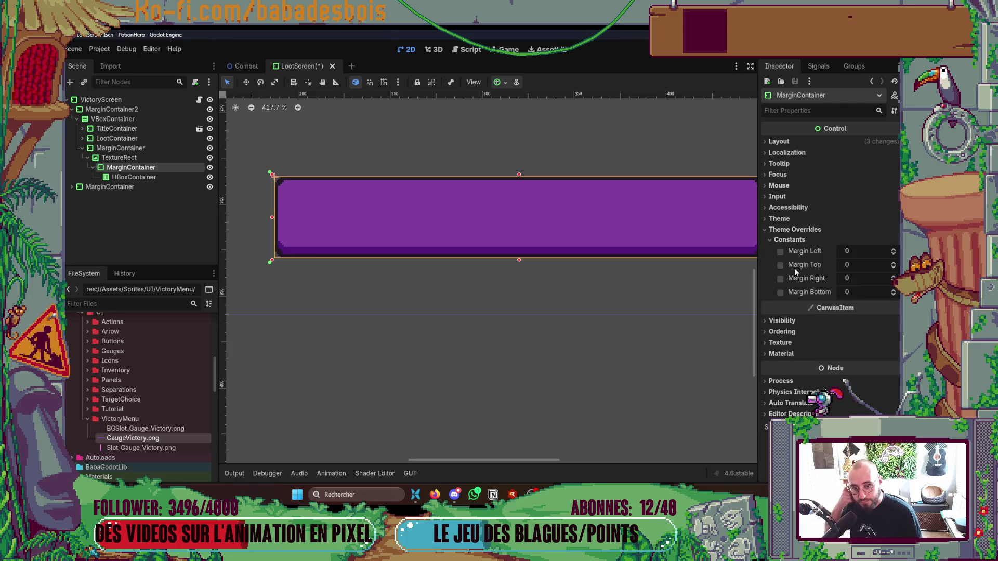
left_click(780, 251)
left_click(849, 251)
type("4")
key("Return")
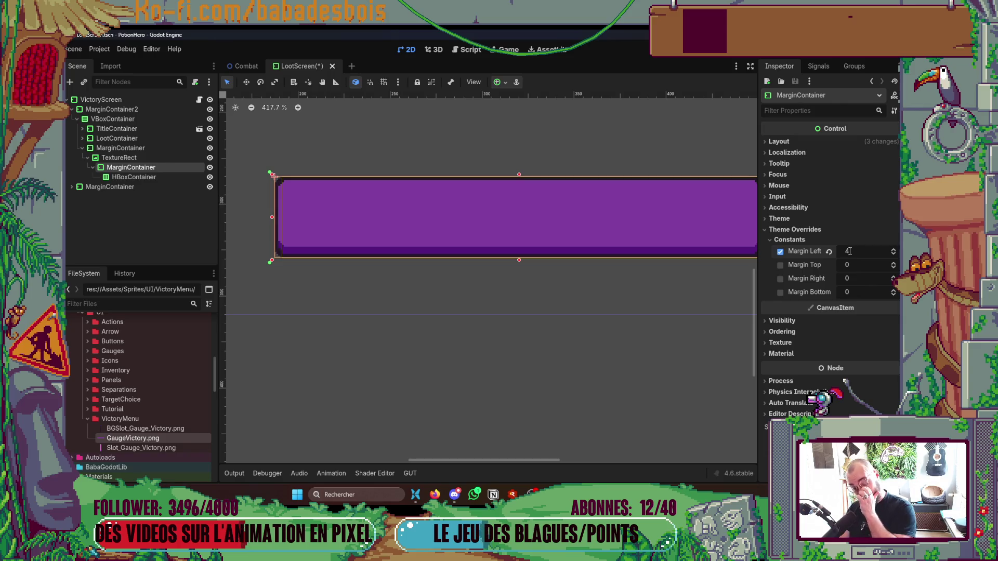
key("Tab")
type("4")
key("Tab")
type("4")
key("Tab")
type("4")
key("Return")
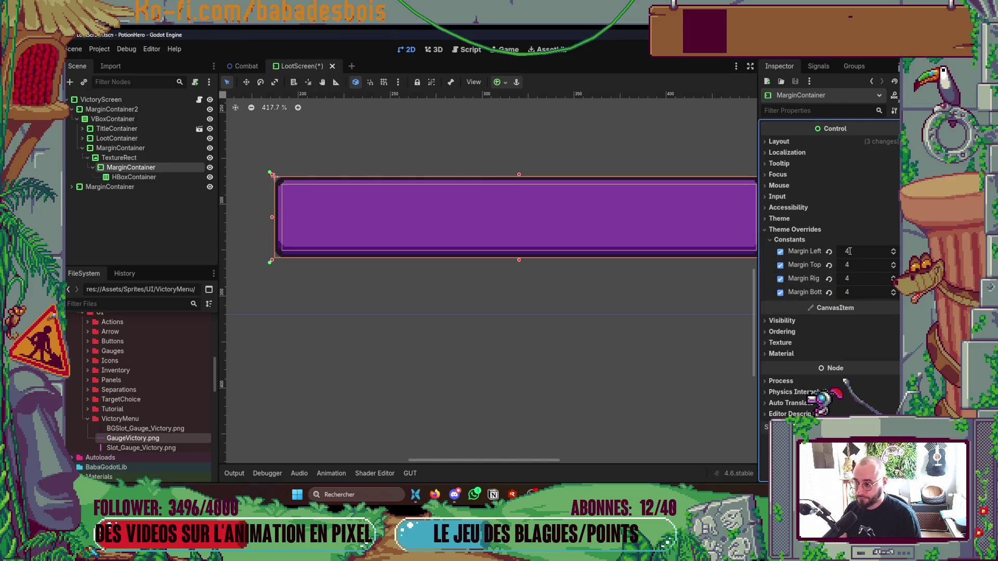
left_click(862, 298)
type("6")
key("Return")
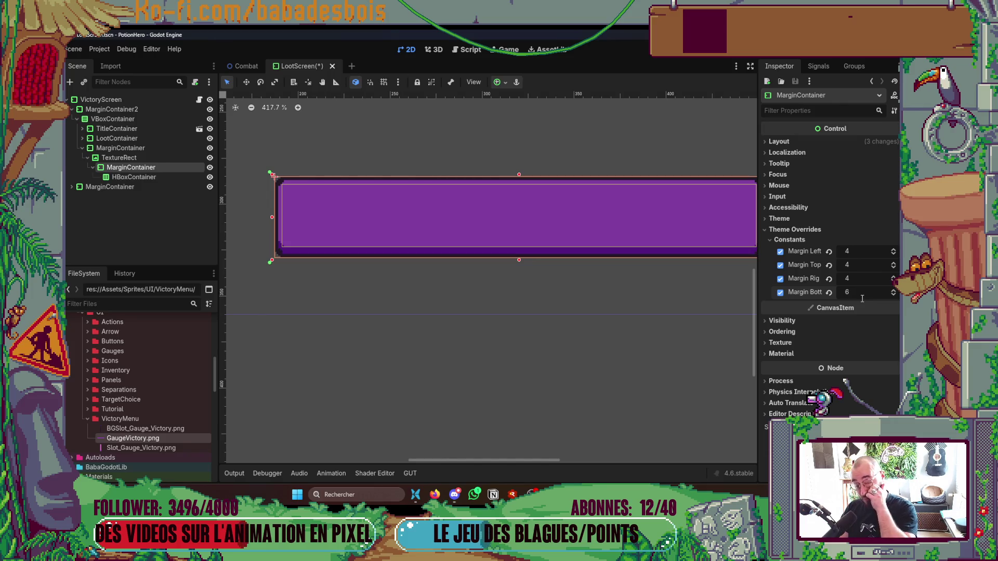
left_click(861, 296)
type("8")
key("Return")
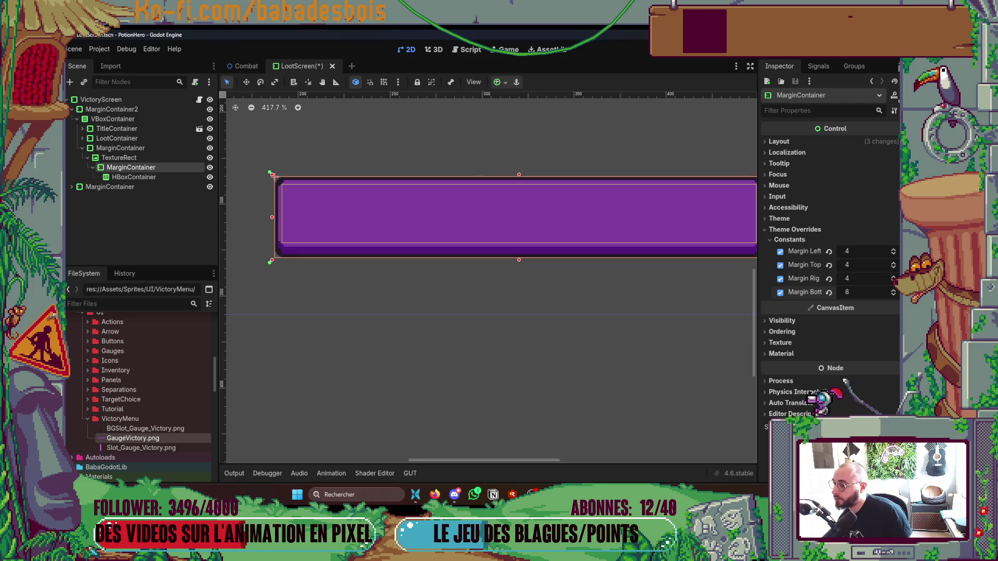
left_click_drag(334, 263, 316, 254)
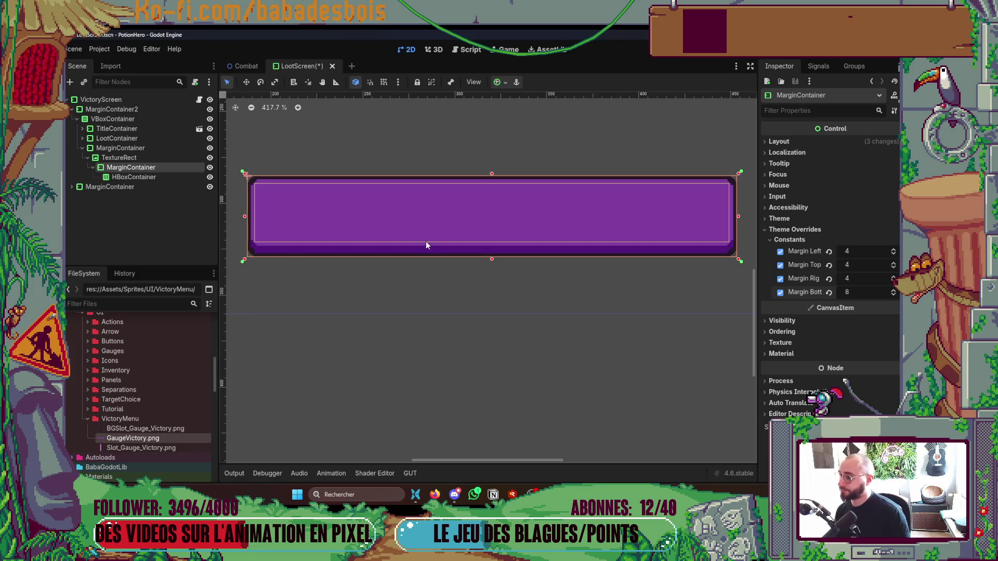
left_click(148, 179)
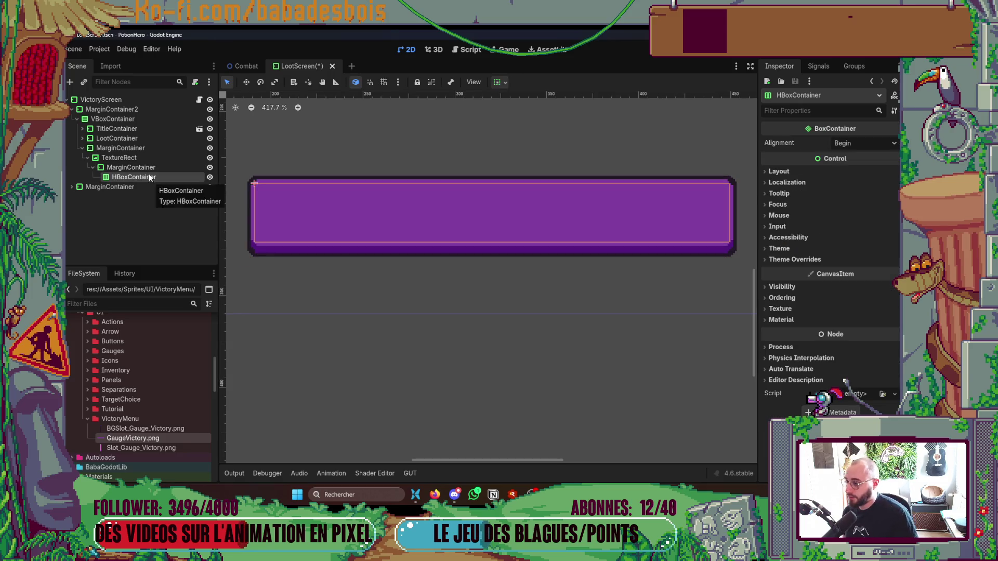
left_click(131, 167)
scroll(473, 349, "down", 1)
scroll(473, 350, "down", 1)
scroll(481, 345, "down", 1)
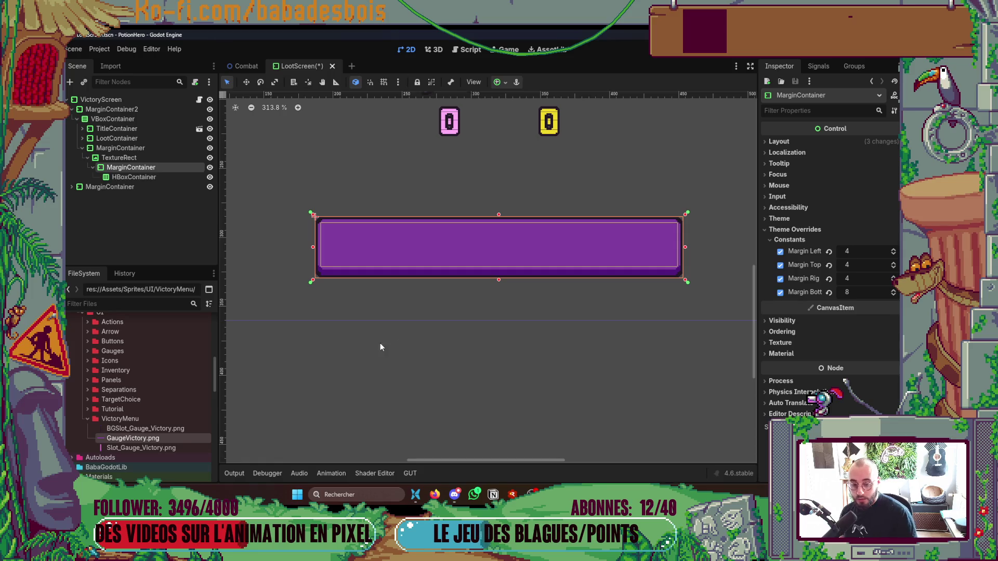
left_click(160, 448)
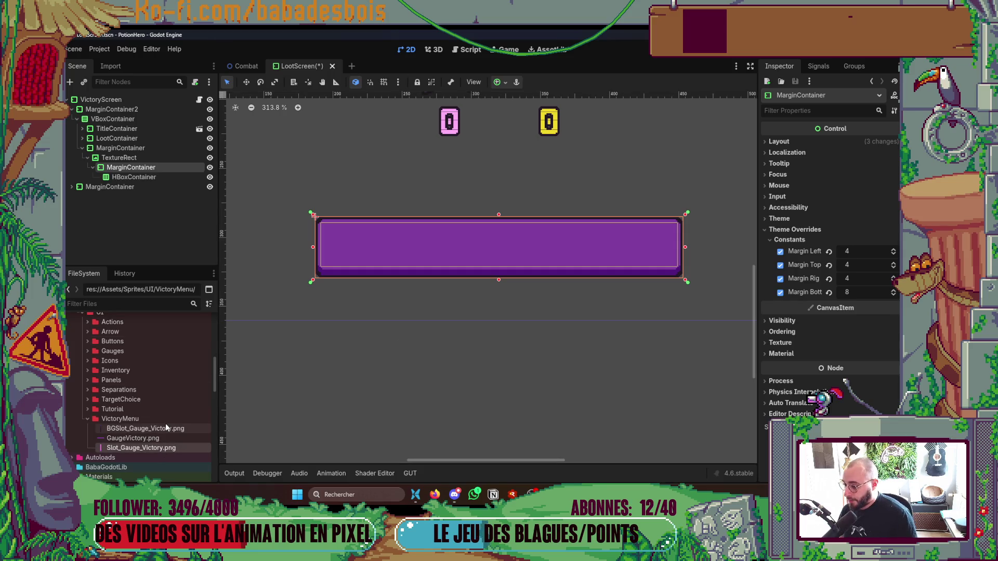
left_click(166, 427)
left_click(169, 176)
right_click(169, 176)
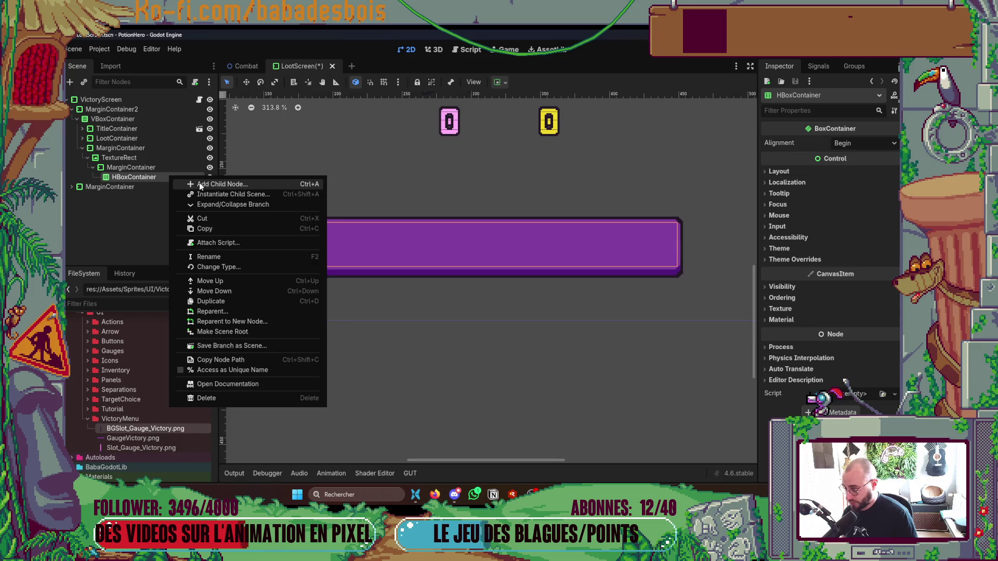
left_click(201, 185)
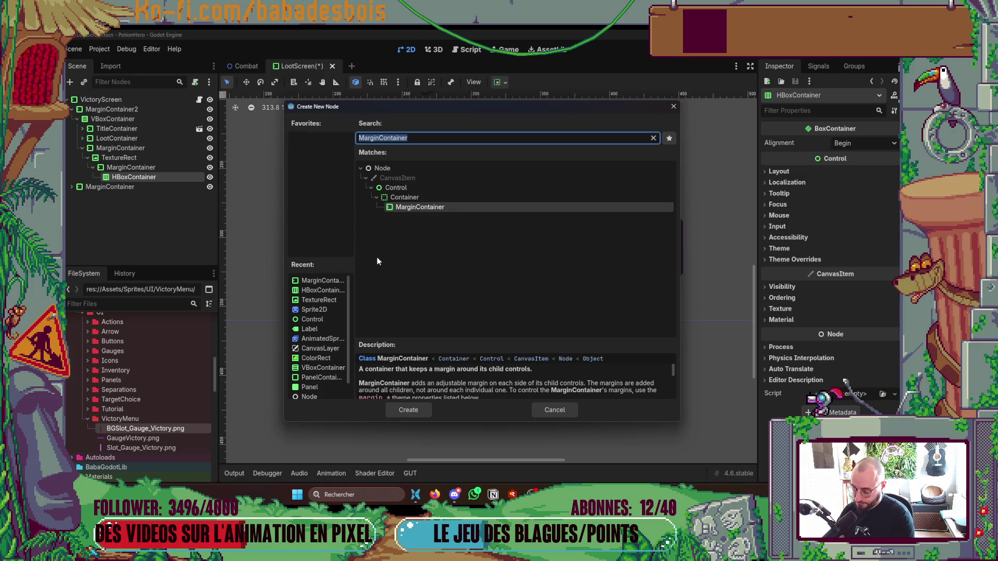
type("Nin")
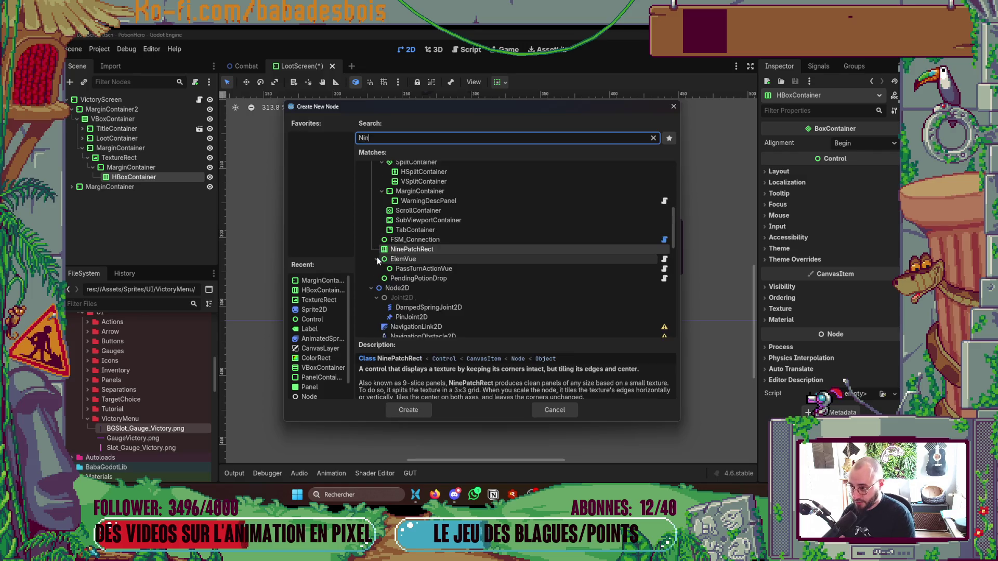
type("ePa")
key("Return")
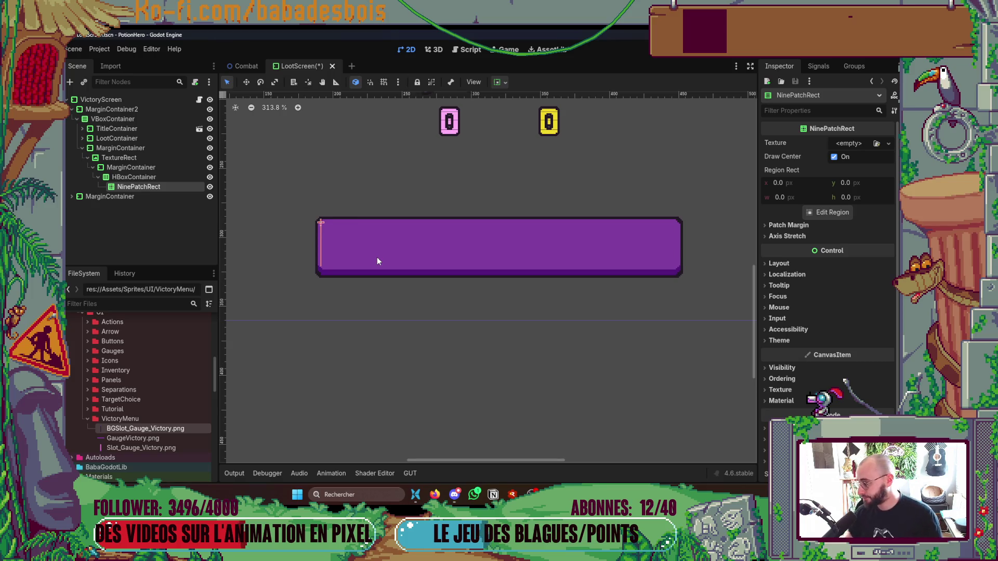
- Assign BGSlot_Gauge_Victory.png to the NinePatchRect and bring up its Edit Region editor
left_click(144, 169)
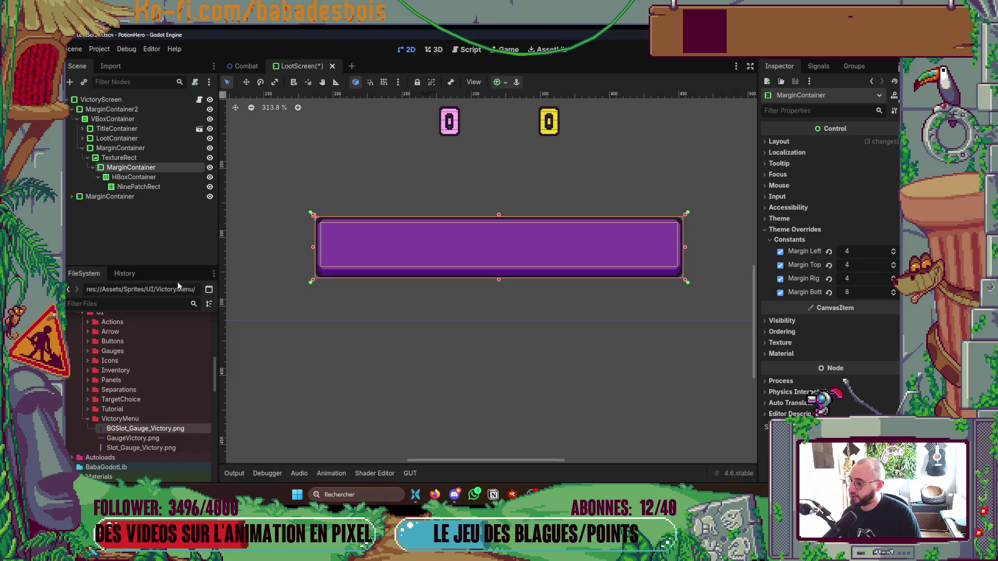
scroll(411, 274, "down", 3)
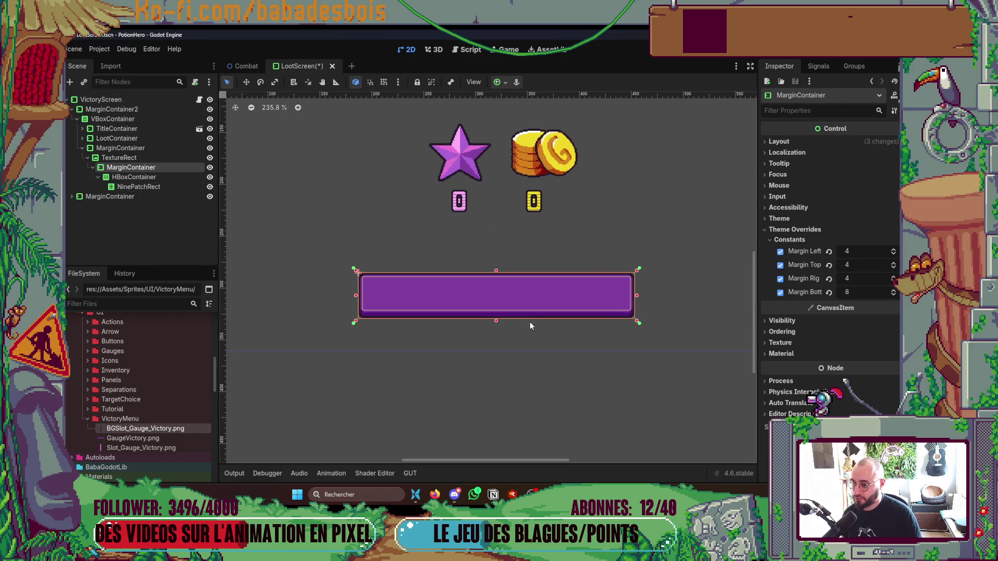
scroll(462, 329, "up", 1)
scroll(457, 319, "up", 2)
scroll(451, 300, "up", 1)
scroll(450, 296, "down", 2)
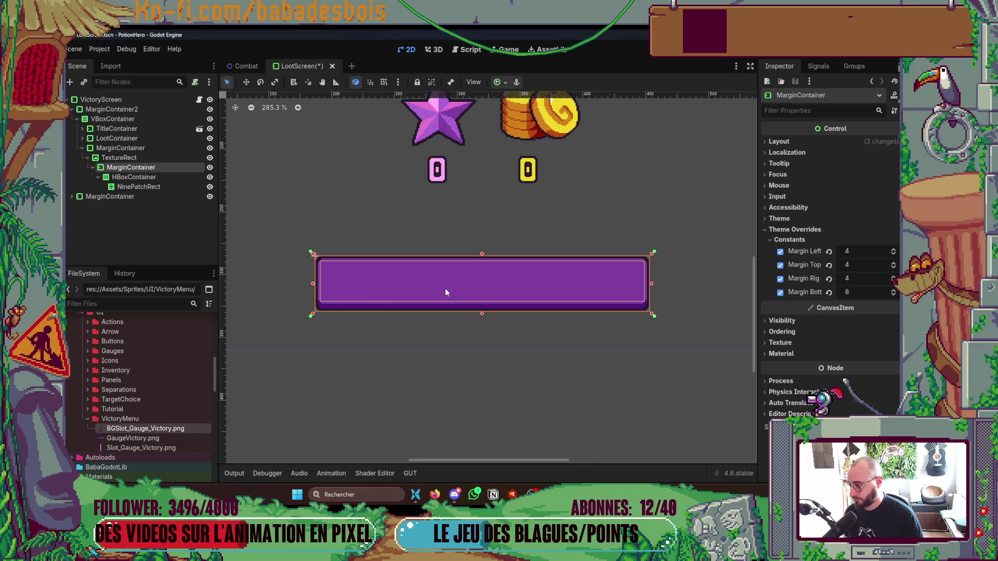
left_click(131, 190)
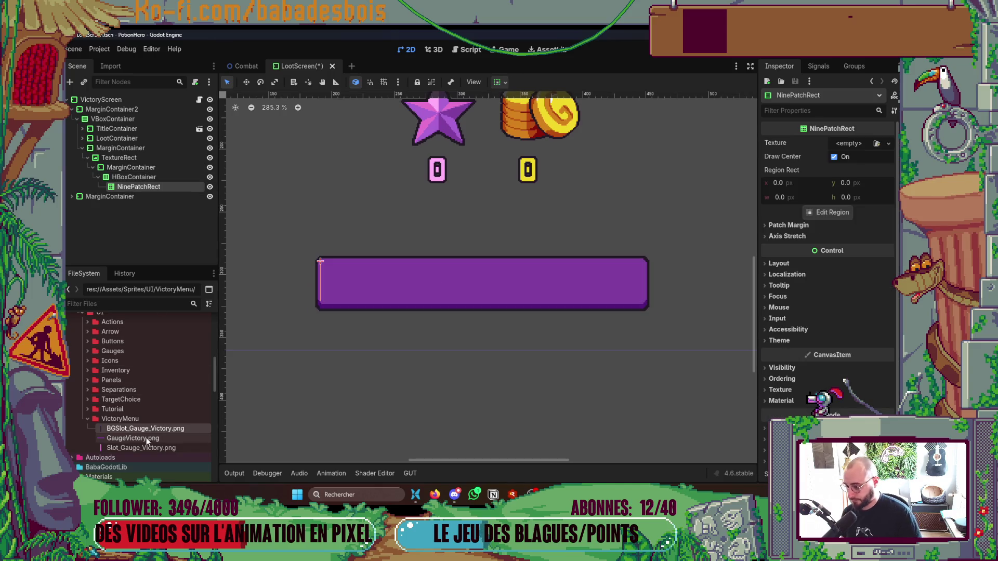
left_click_drag(157, 430, 838, 149)
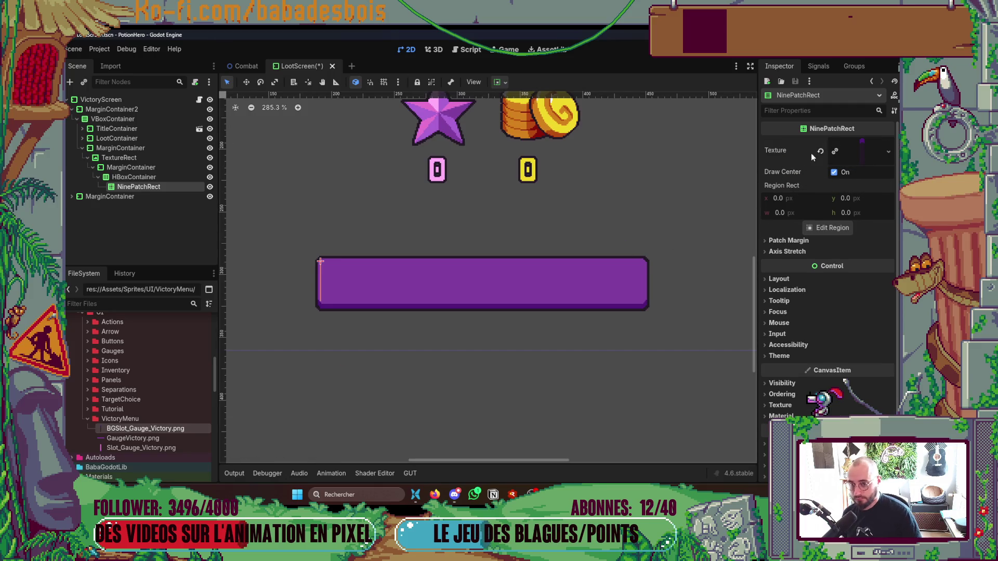
left_click(824, 224)
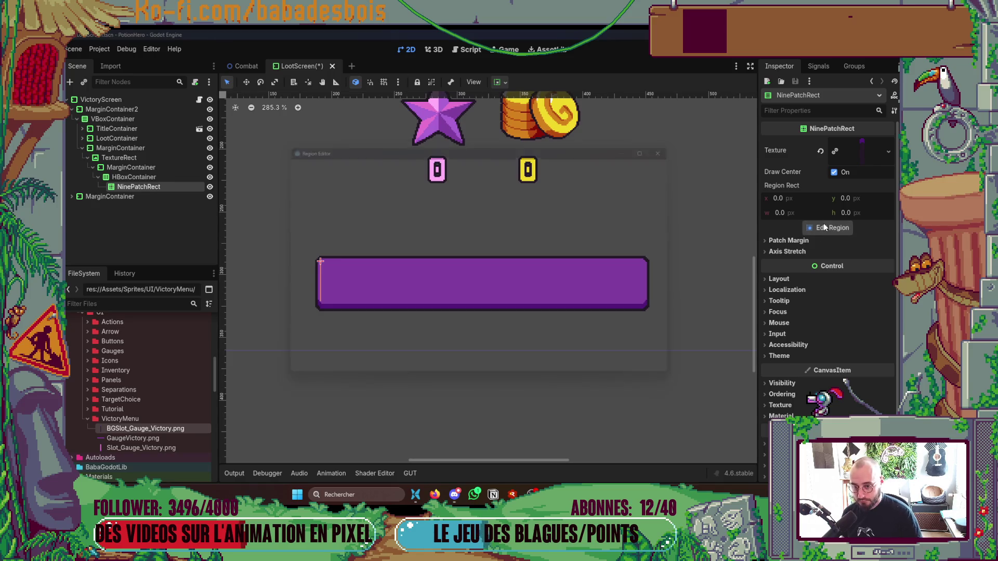
scroll(484, 312, "up", 2)
scroll(481, 313, "down", 2)
scroll(482, 312, "up", 3)
scroll(481, 312, "up", 2)
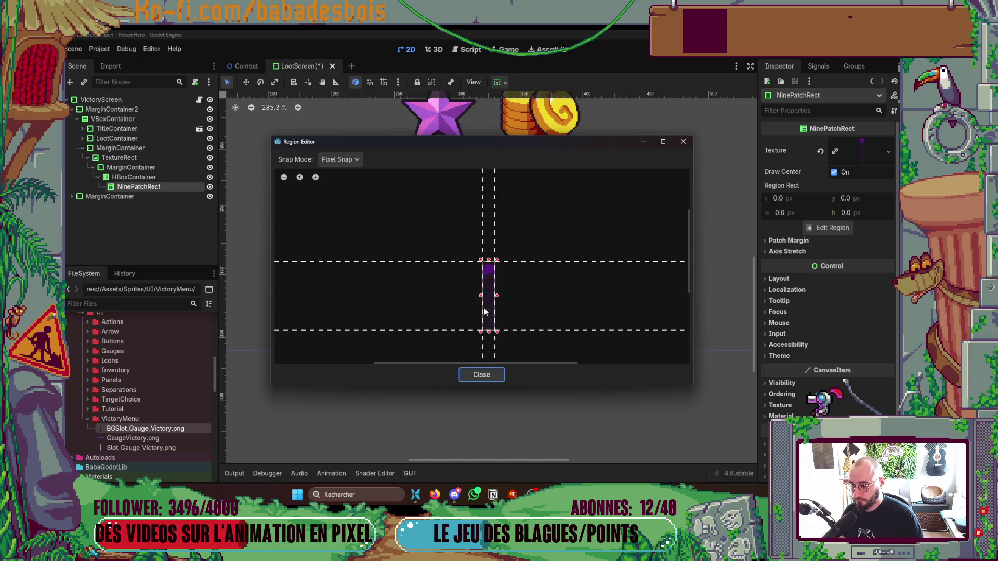
scroll(485, 308, "up", 2)
- Mark a 5×28 texture region over the slot sprite, pull the patch margin guides inward, and close the editor
left_click(491, 197)
scroll(493, 199, "up", 1)
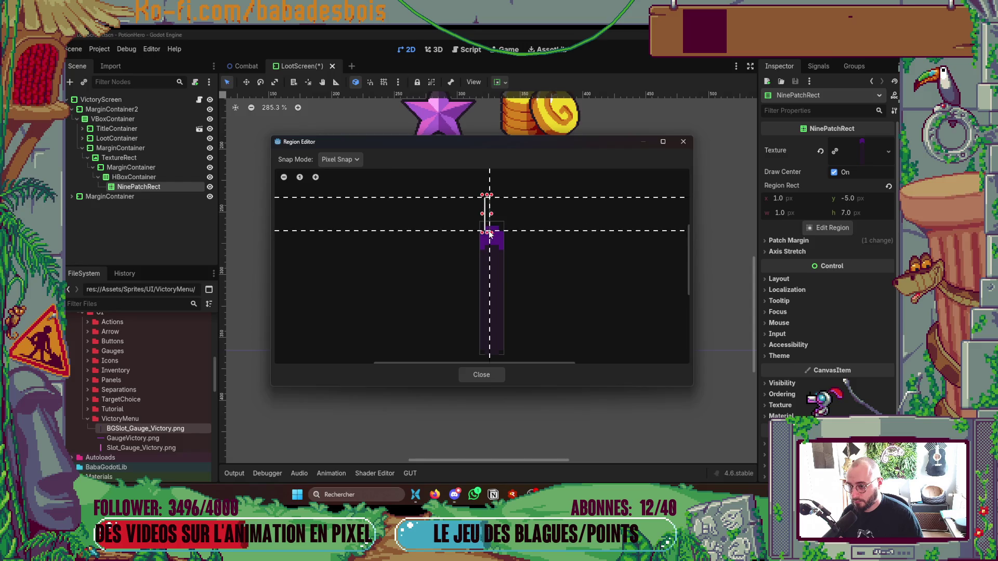
scroll(502, 212, "down", 2)
scroll(504, 213, "down", 1)
left_click_drag(491, 203, 503, 263)
scroll(501, 246, "up", 3)
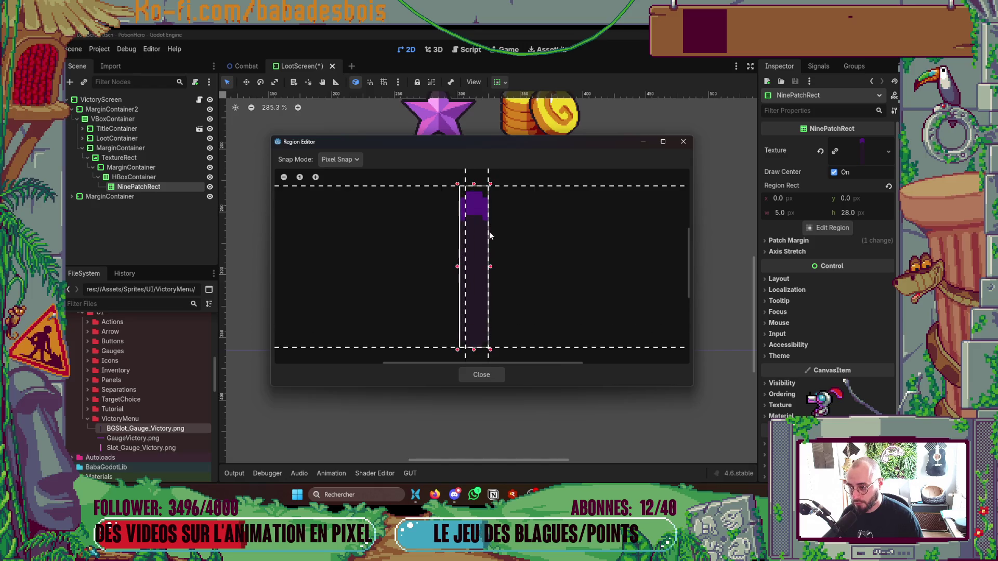
left_click_drag(492, 185, 482, 176)
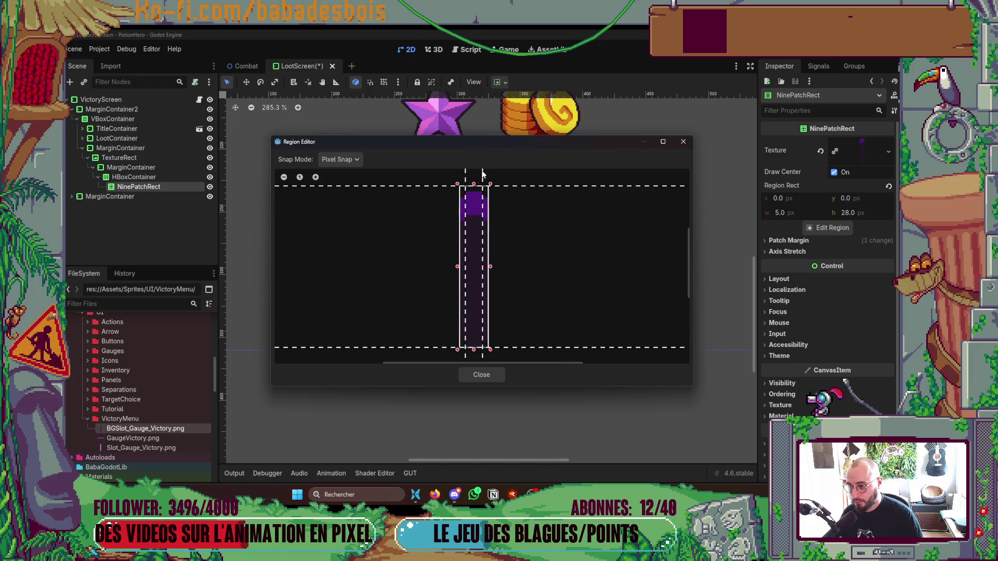
mouse_move(482, 176)
left_mouse_down()
mouse_move(466, 183)
mouse_move(470, 216)
left_mouse_up()
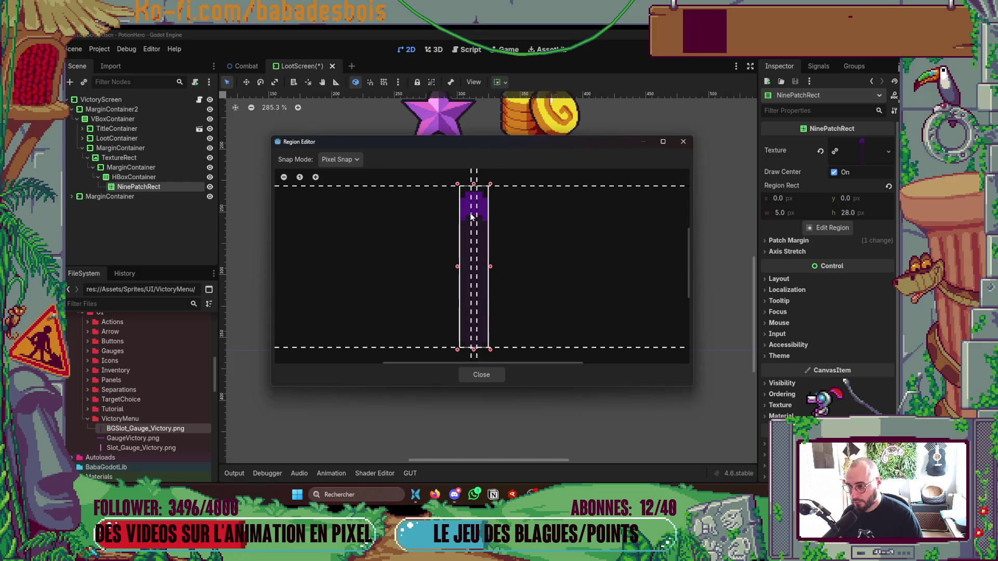
left_click_drag(431, 185, 430, 222)
left_click_drag(445, 346, 450, 342)
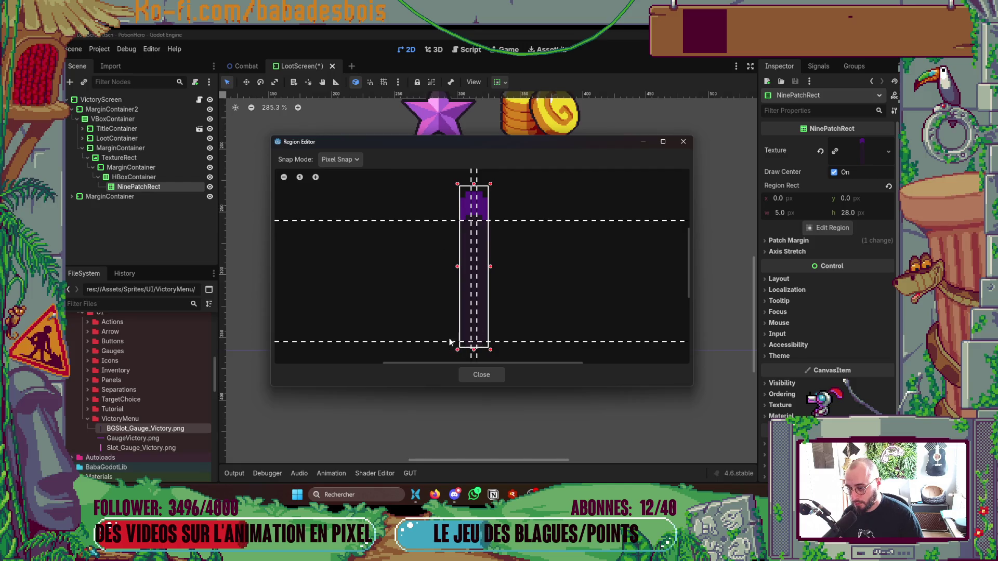
left_click(481, 376)
scroll(351, 271, "up", 3)
scroll(371, 267, "up", 2)
scroll(372, 268, "down", 4)
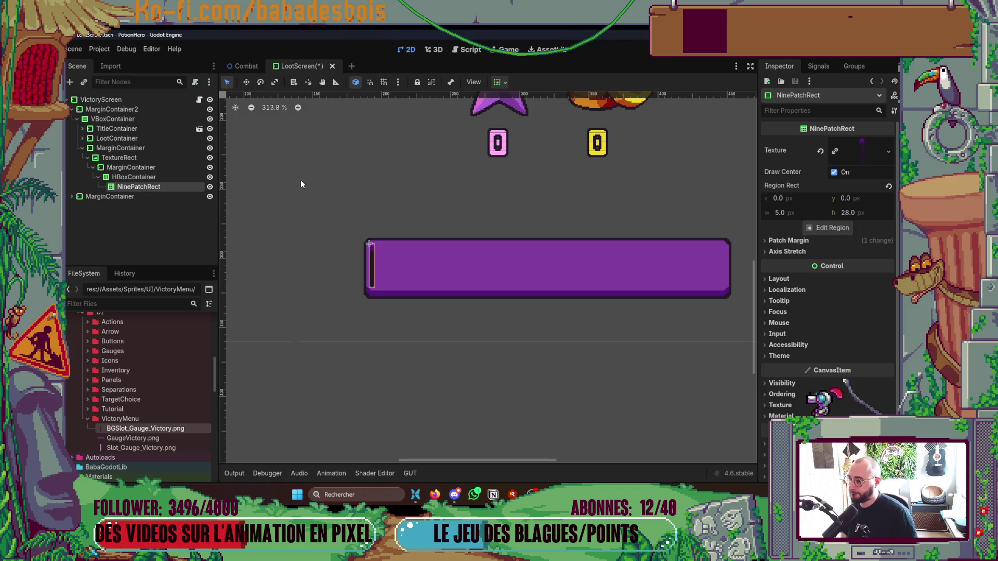
- Enable horizontal Expand sizing on the NinePatchRect so the slot fills the gauge
left_click(170, 178)
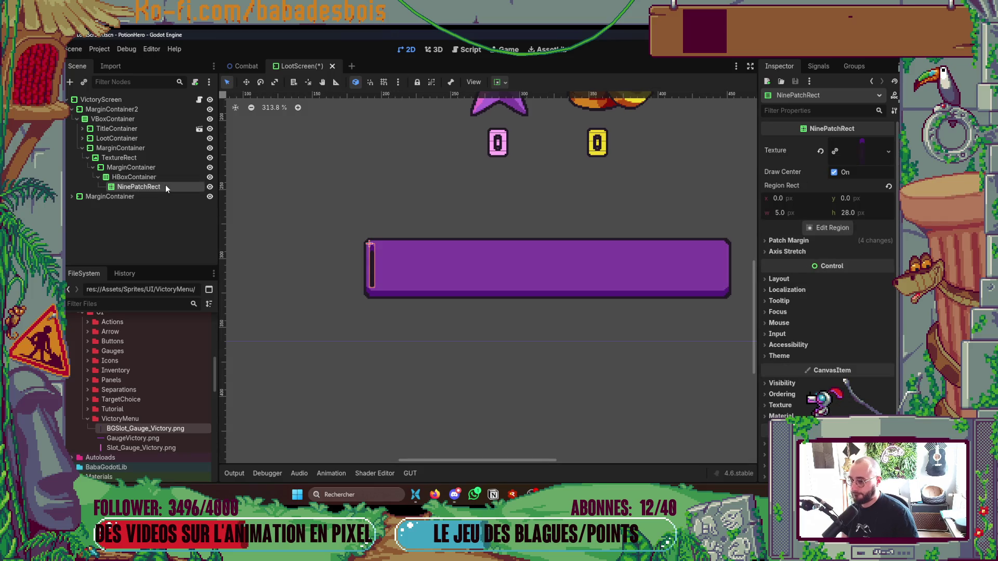
left_click(506, 81)
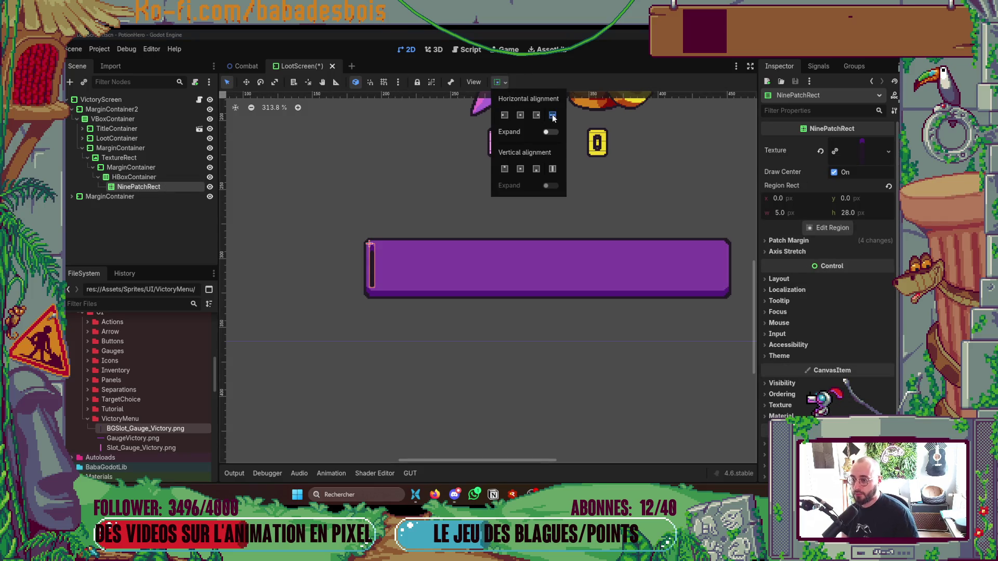
left_click(552, 134)
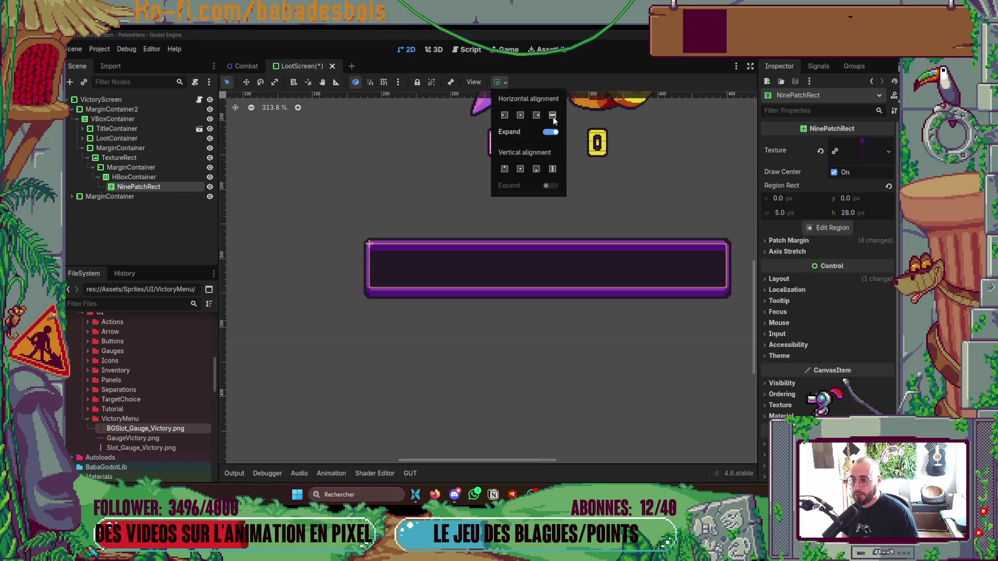
scroll(538, 405, "down", 2)
left_click(535, 405)
scroll(546, 393, "up", 1)
scroll(483, 300, "up", 1)
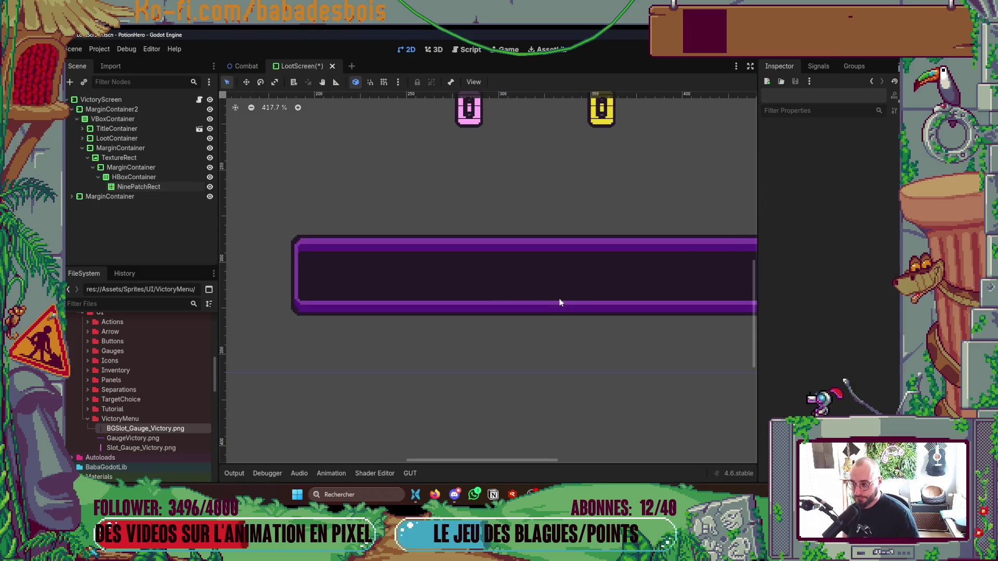
scroll(557, 301, "up", 1)
scroll(454, 270, "left", 2)
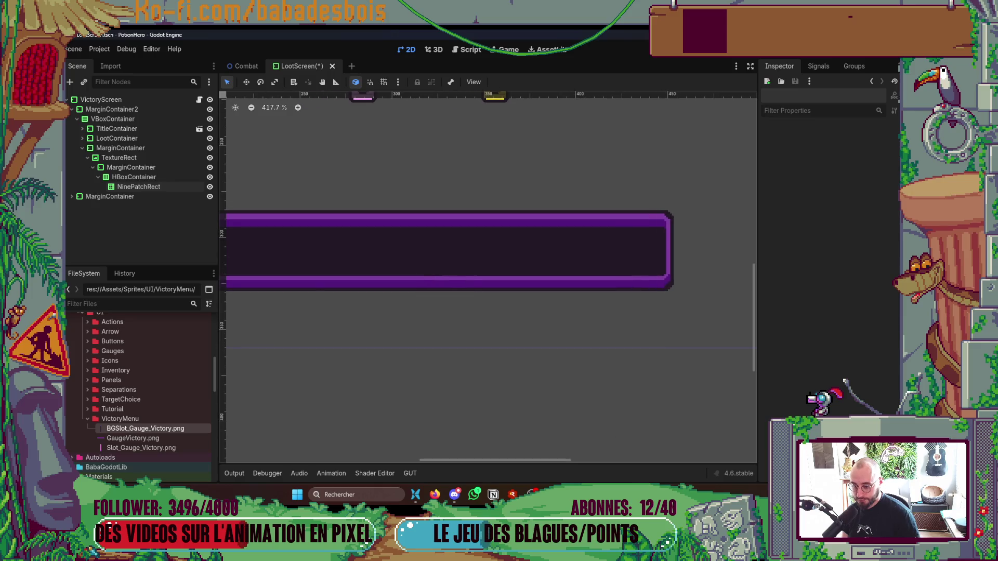
left_click(474, 494)
key("alt+Tab")
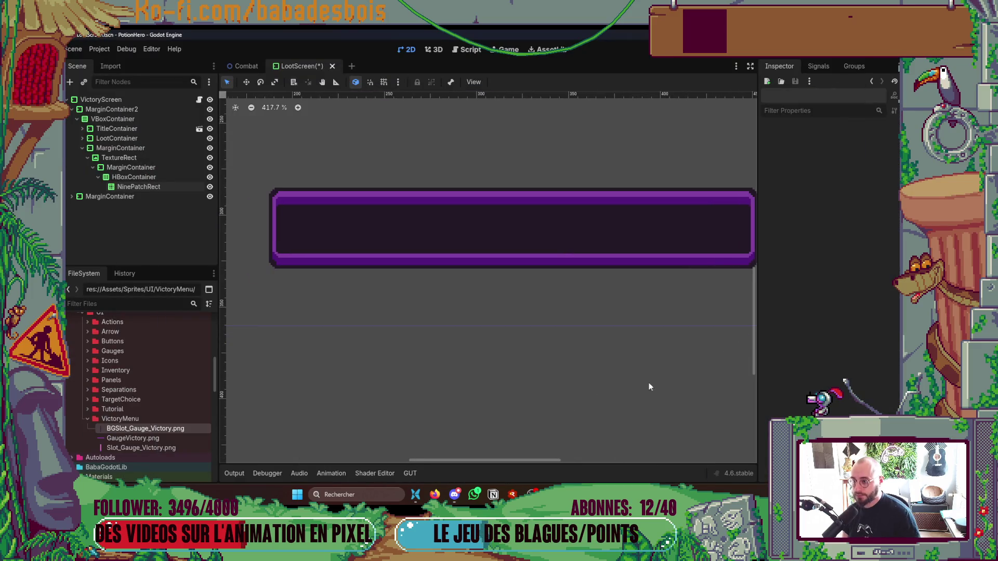
scroll(302, 189, "up", 1)
scroll(375, 224, "up", 1)
scroll(343, 229, "up", 1)
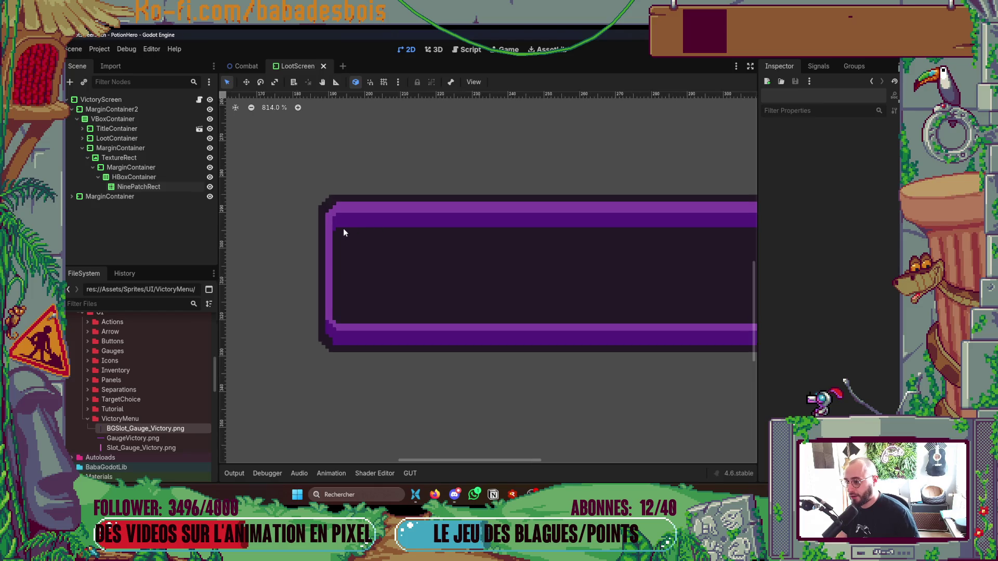
scroll(343, 228, "up", 1)
left_click(134, 177)
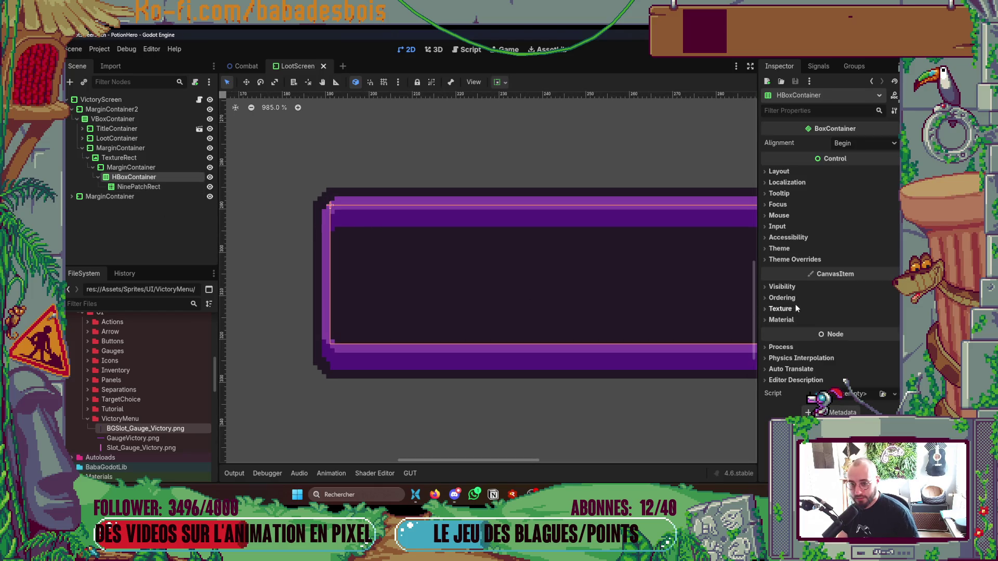
- Set the gauge MarginContainer's left and right theme-override margins to 5
left_click(778, 260)
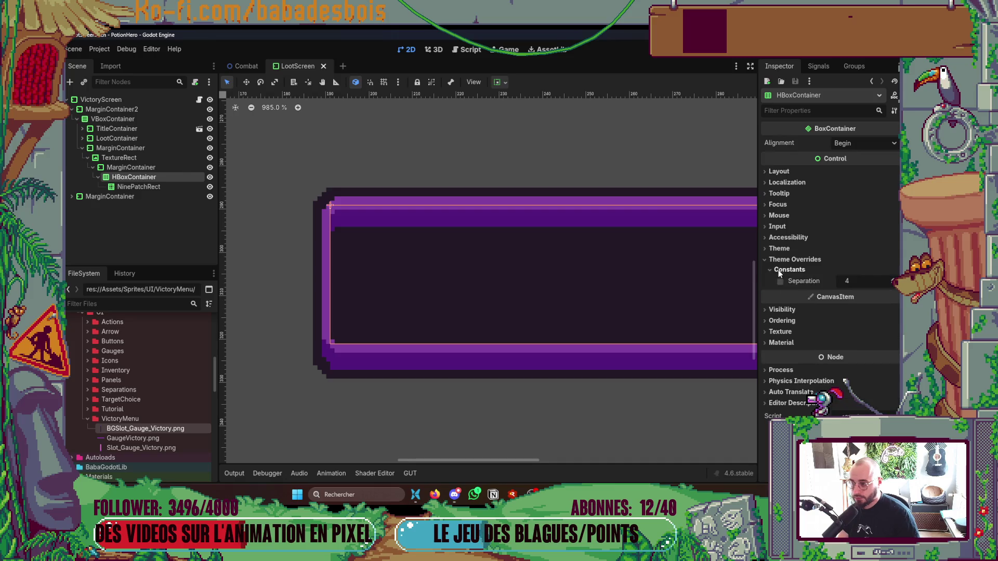
left_click(168, 169)
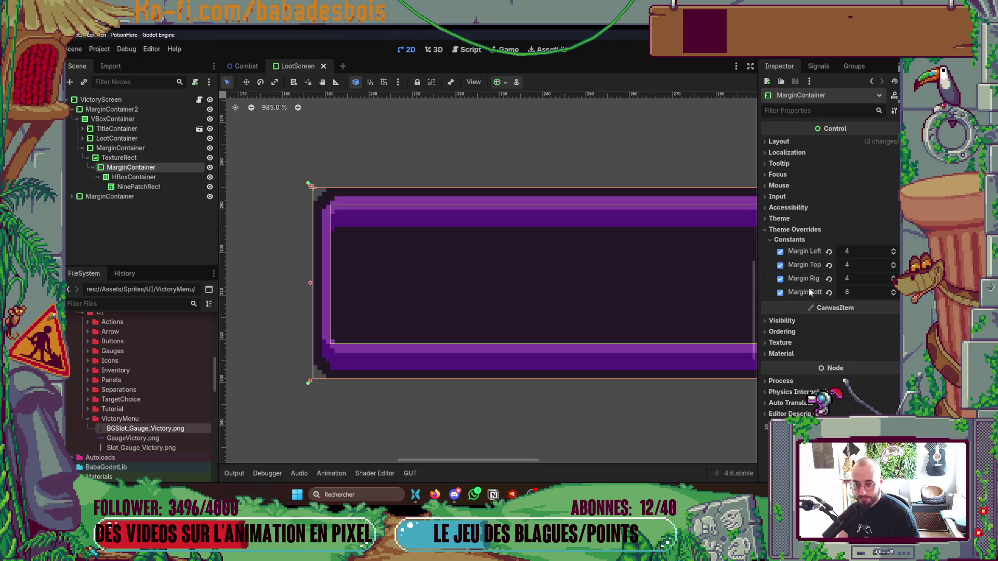
left_click(860, 251)
type("5")
key("Tab")
key("Tab")
type("5")
scroll(496, 294, "down", 2)
scroll(497, 293, "down", 3)
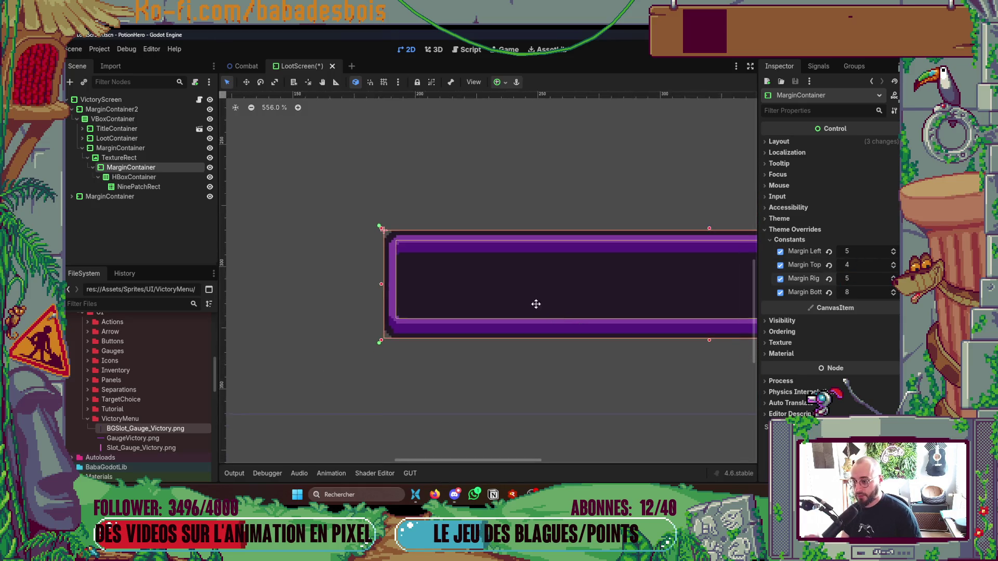
scroll(370, 277, "down", 3)
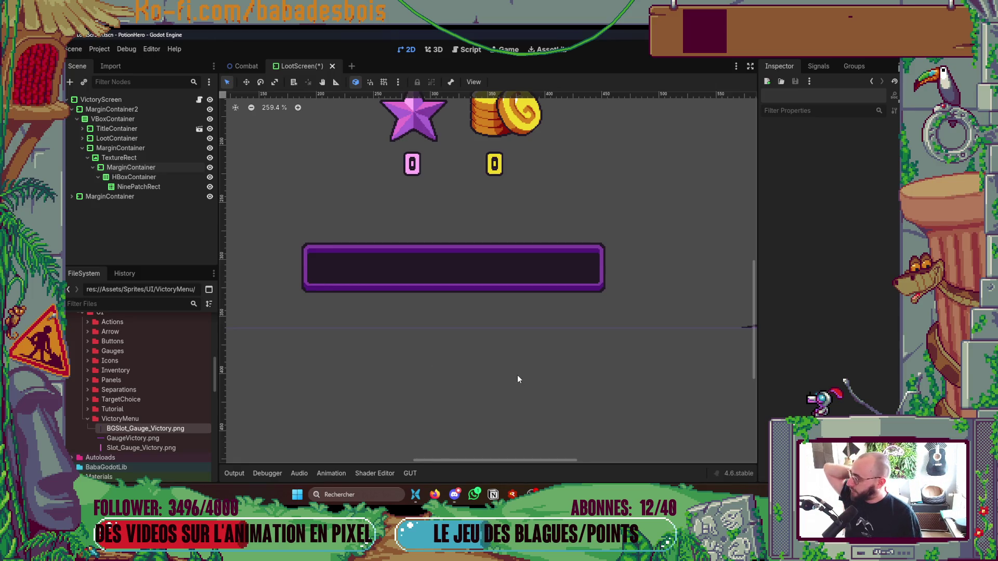
scroll(516, 376, "down", 2)
scroll(519, 357, "down", 2)
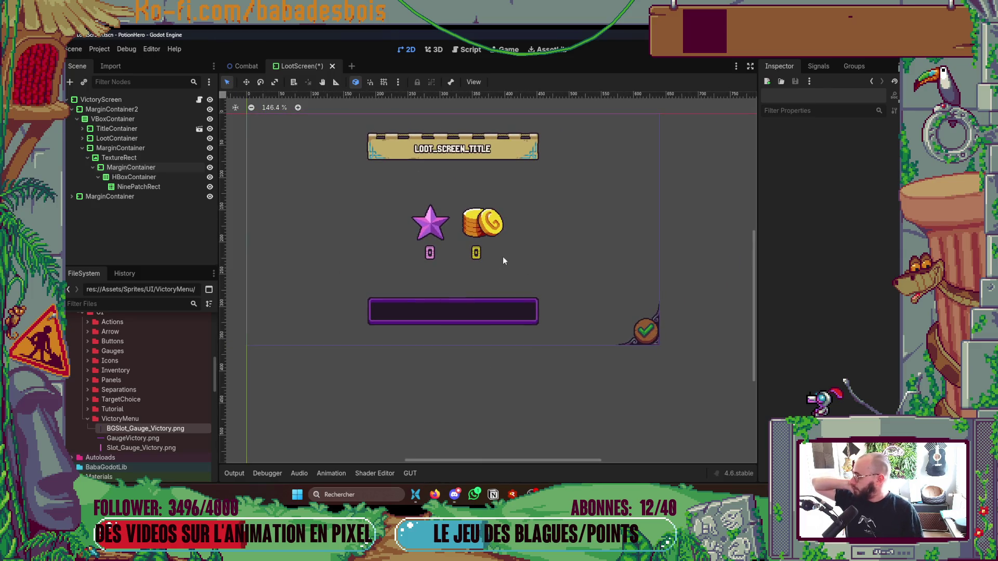